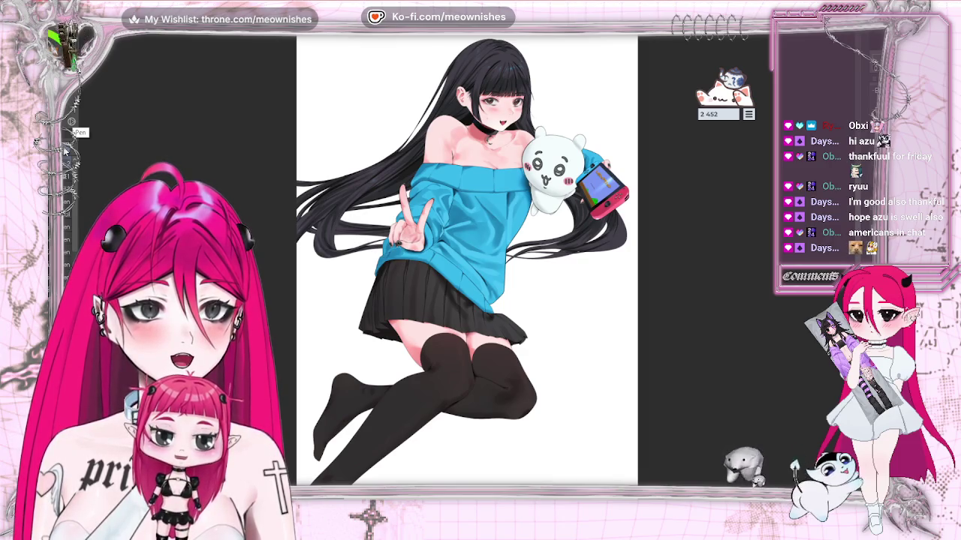
- Zoom in to inspect the blue sweater and black pleated skirt up close
{"action": "key", "text": "ctrl+plus"}
{"action": "key", "text": "ctrl+plus"}
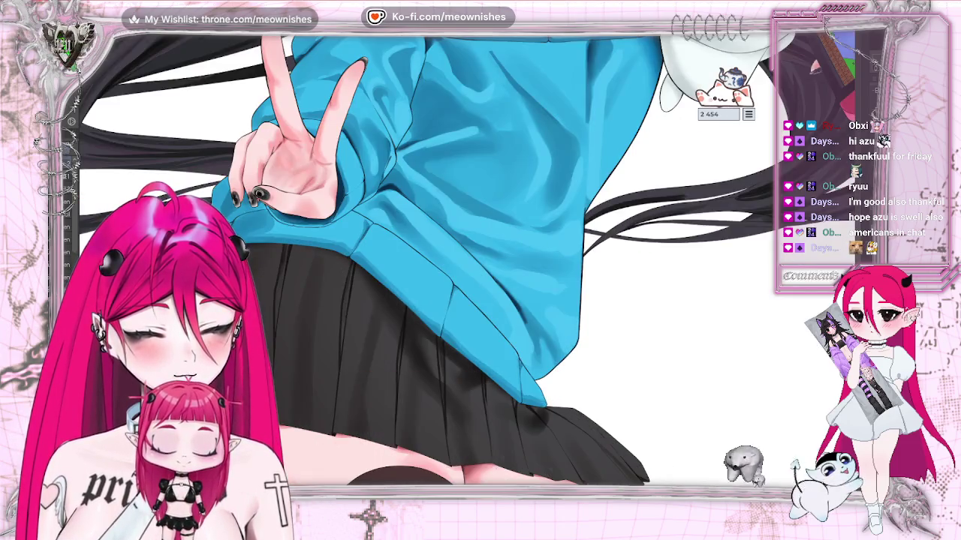
{"action": "key", "text": "ctrl+plus"}
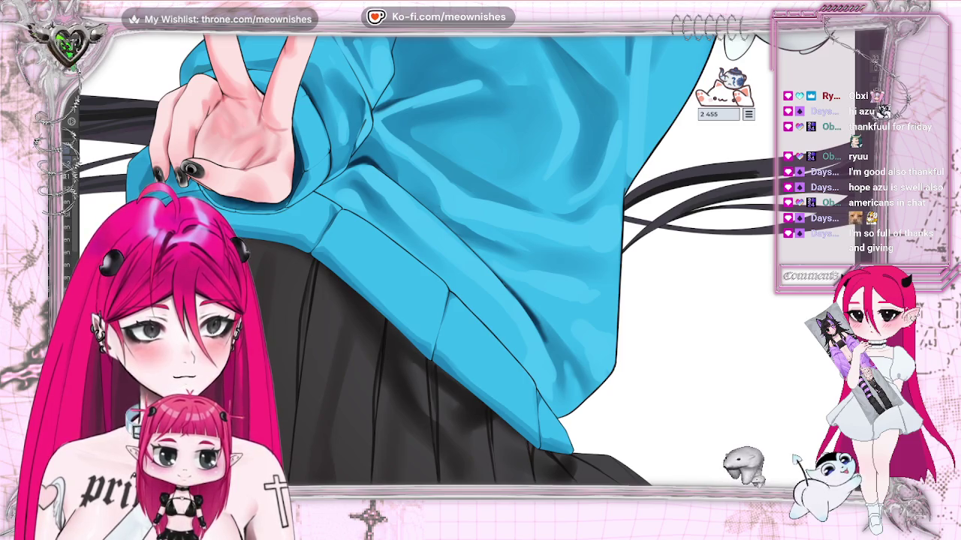
{"action": "scroll", "coordinate": [398, 259], "scroll_direction": "down", "scroll_amount": 5}
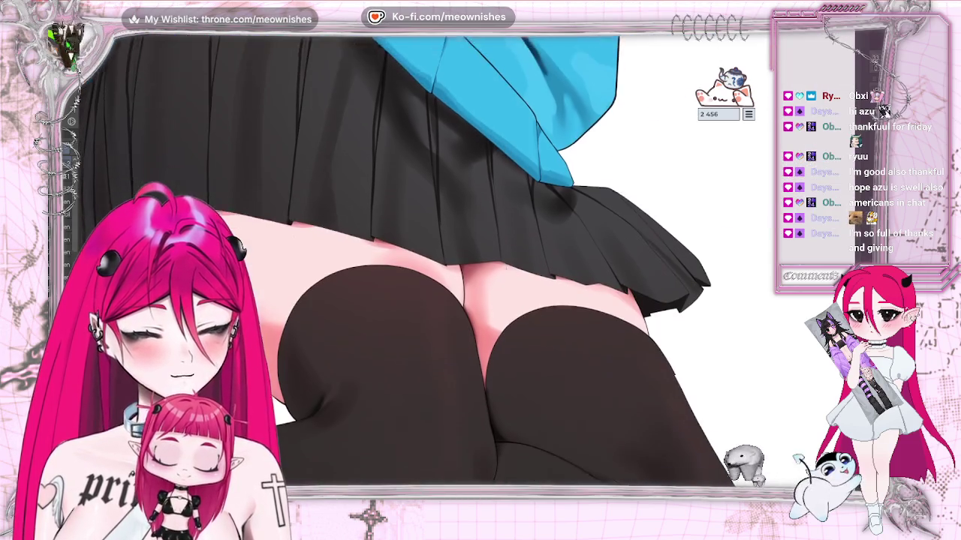
{"action": "scroll", "coordinate": [424, 259], "scroll_direction": "down", "scroll_amount": 1}
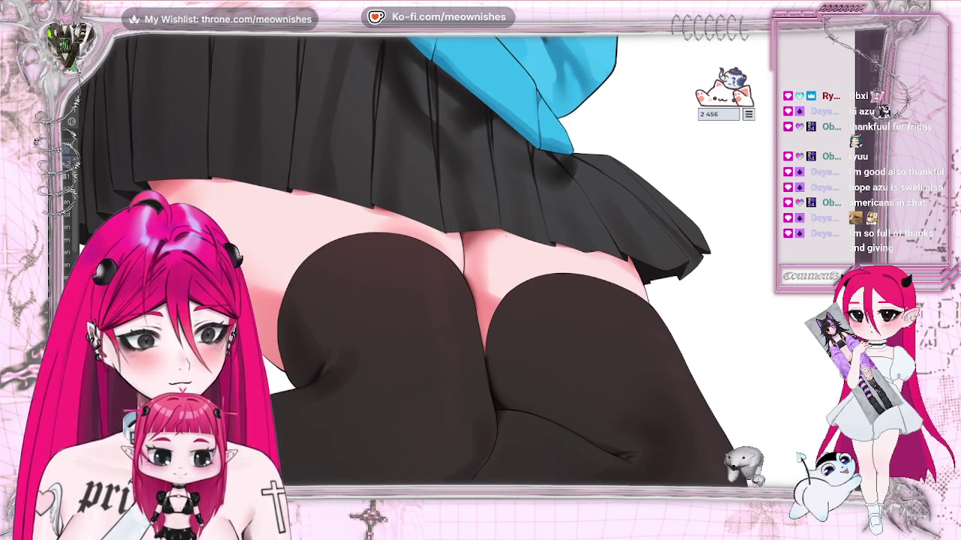
{"action": "scroll", "coordinate": [462, 270], "scroll_direction": "up", "scroll_amount": 1}
{"action": "scroll", "coordinate": [462, 270], "scroll_direction": "up", "scroll_amount": 1}
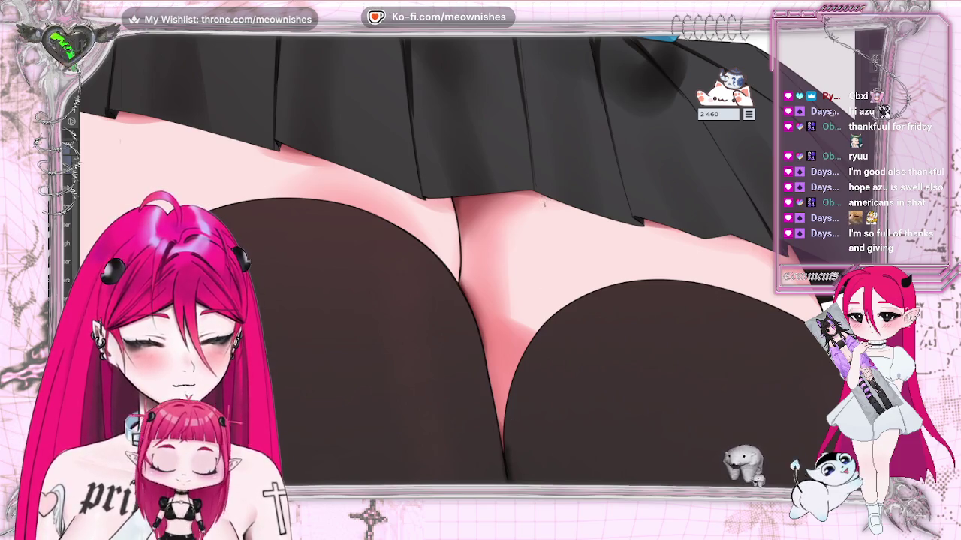
- Pan down to a close view of the crossed legs in black stockings
{"action": "scroll", "coordinate": [461, 270], "scroll_direction": "down", "scroll_amount": 1}
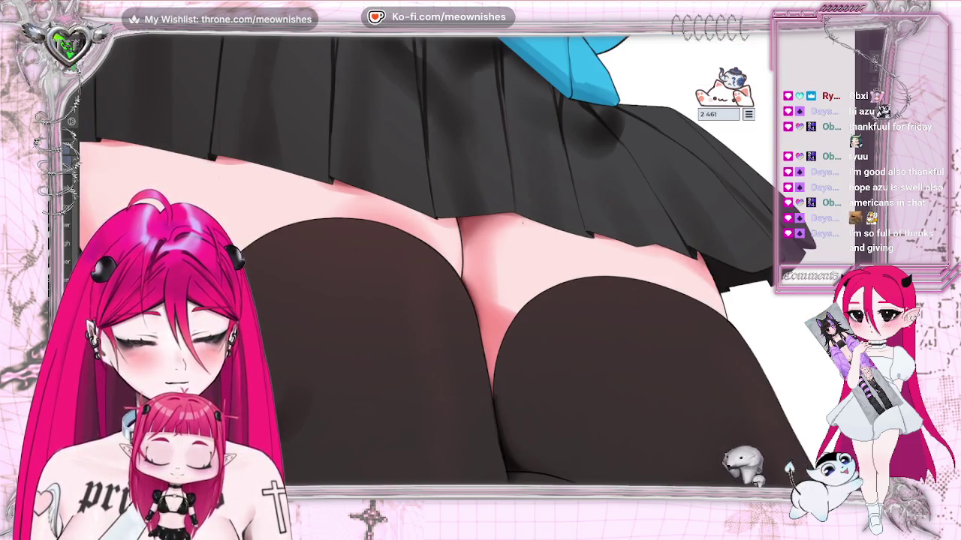
{"action": "scroll", "coordinate": [462, 270], "scroll_direction": "down", "scroll_amount": 1}
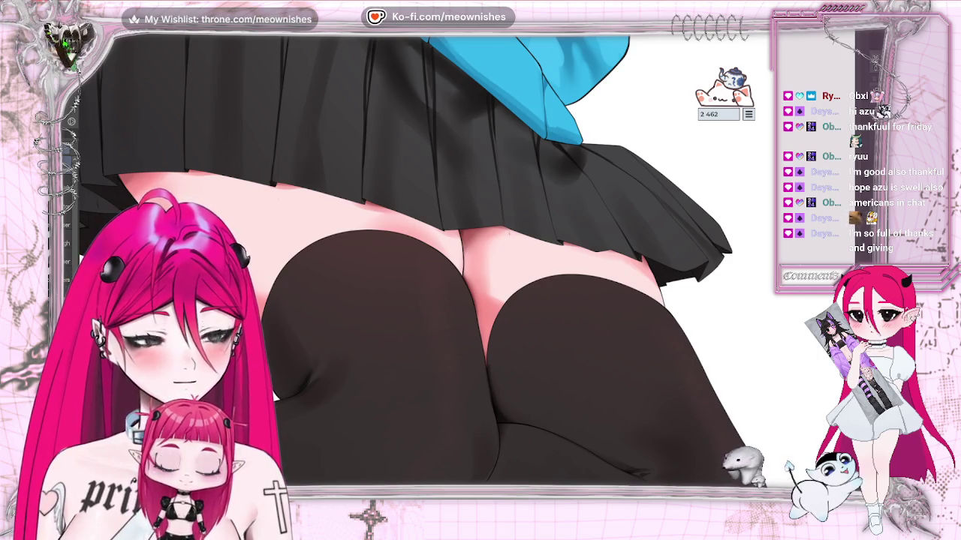
{"action": "scroll", "coordinate": [426, 260], "scroll_direction": "down", "scroll_amount": 3}
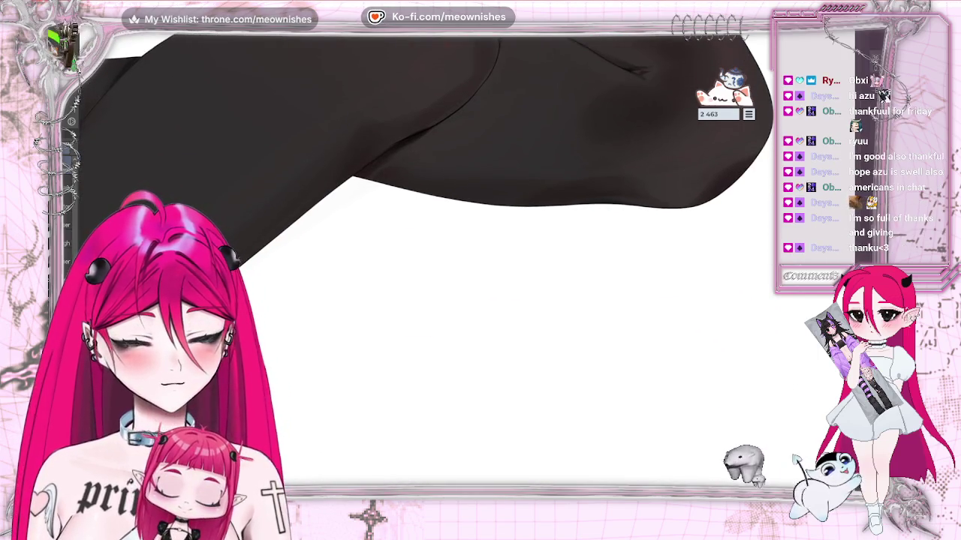
{"action": "scroll", "coordinate": [462, 270], "scroll_direction": "down", "scroll_amount": 3}
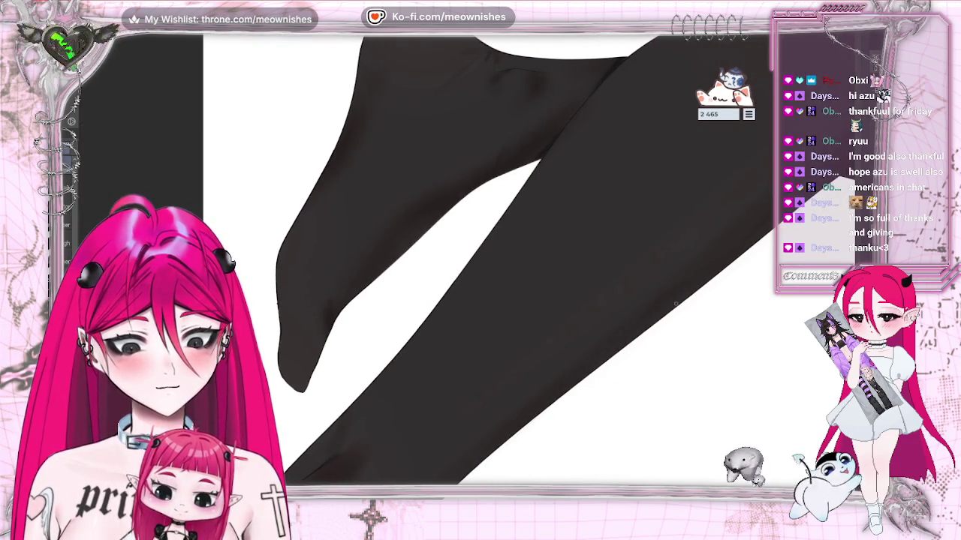
{"action": "scroll", "coordinate": [462, 270], "scroll_direction": "up", "scroll_amount": 3}
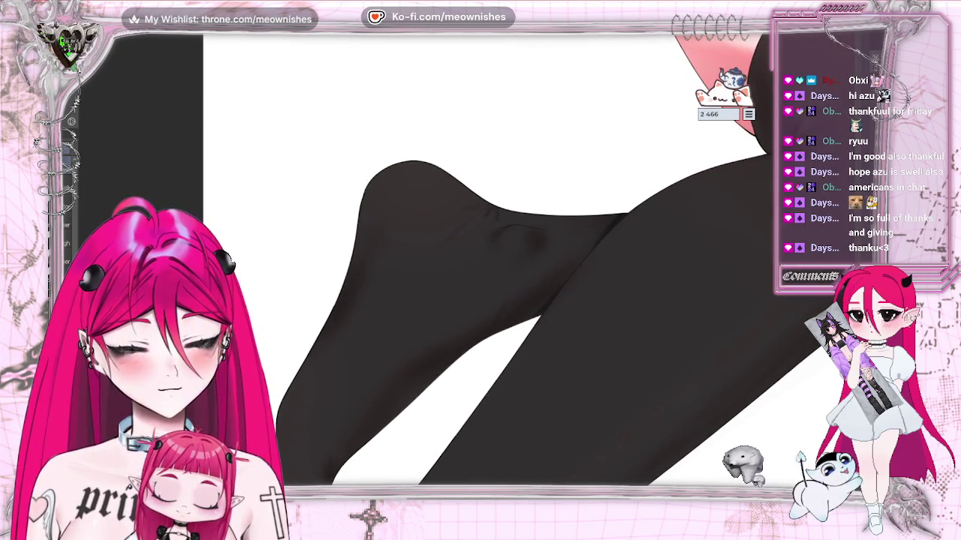
{"action": "scroll", "coordinate": [518, 270], "scroll_direction": "right", "scroll_amount": 2}
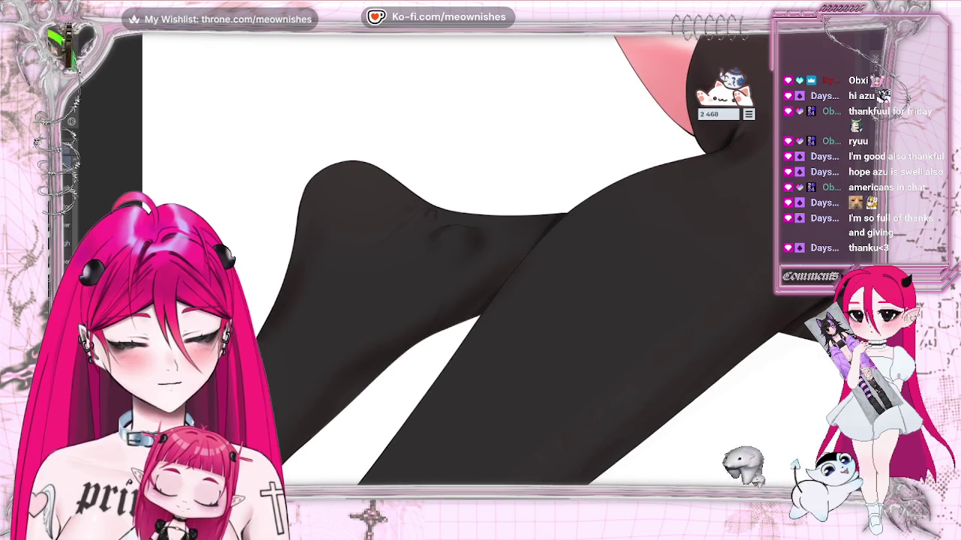
{"action": "scroll", "coordinate": [508, 175], "scroll_direction": "up", "scroll_amount": 1}
{"action": "scroll", "coordinate": [508, 176], "scroll_direction": "up", "scroll_amount": 1}
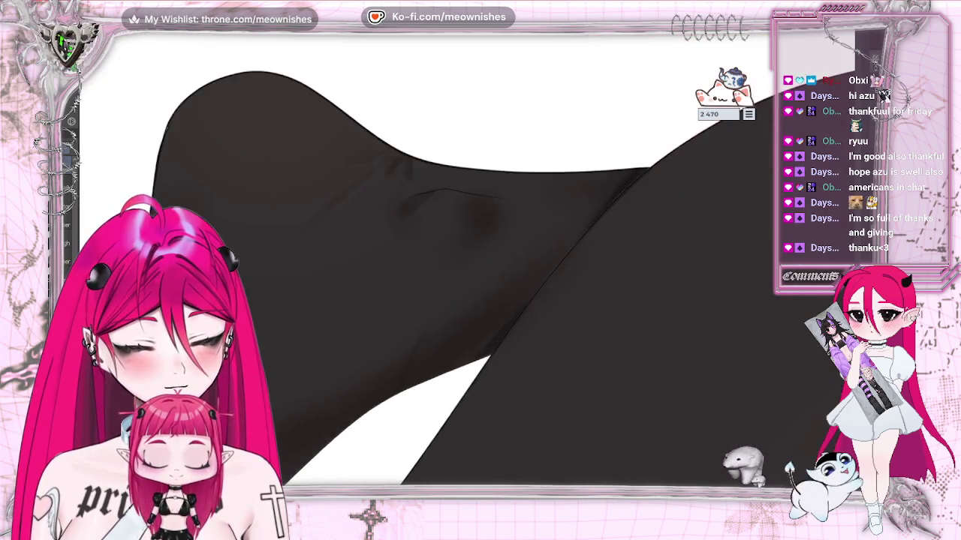
{"action": "scroll", "coordinate": [508, 175], "scroll_direction": "up", "scroll_amount": 1}
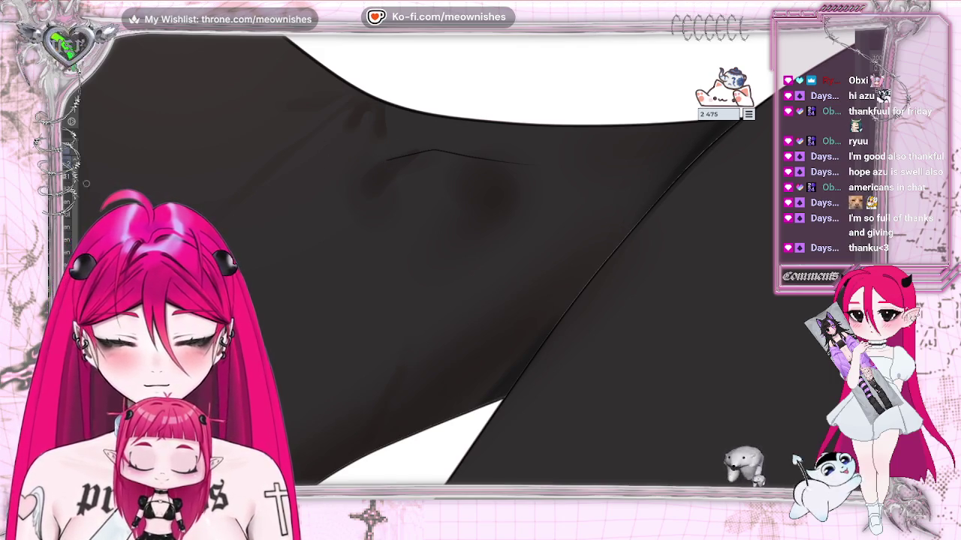
- Erase the left end of the crease line on the black stocking
{"action": "left_click", "coordinate": [378, 162]}
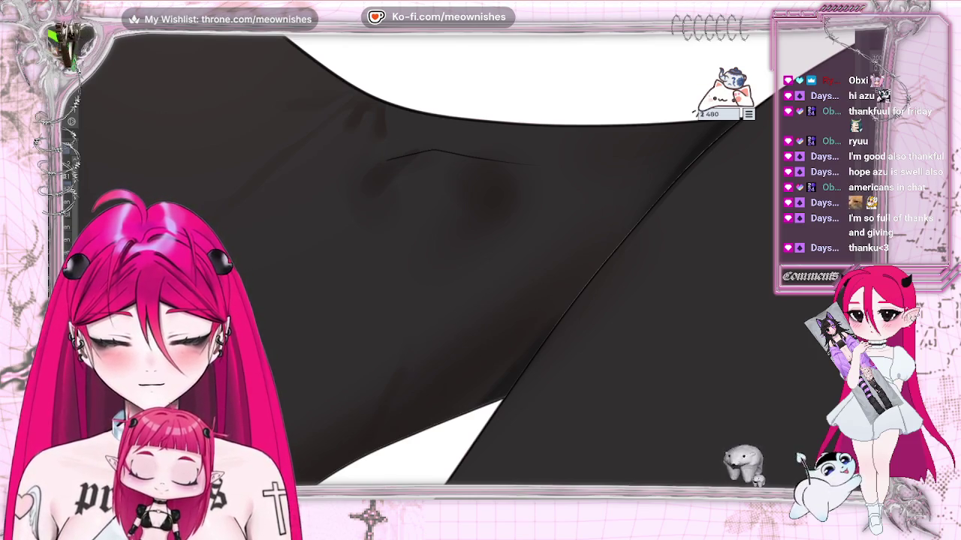
{"action": "left_click", "coordinate": [382, 161]}
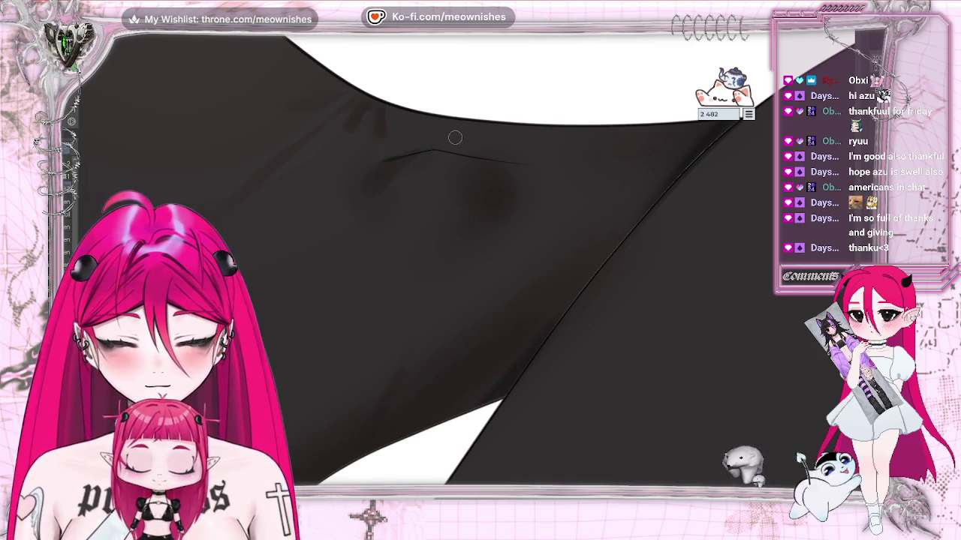
{"action": "key", "text": "ctrl+minus"}
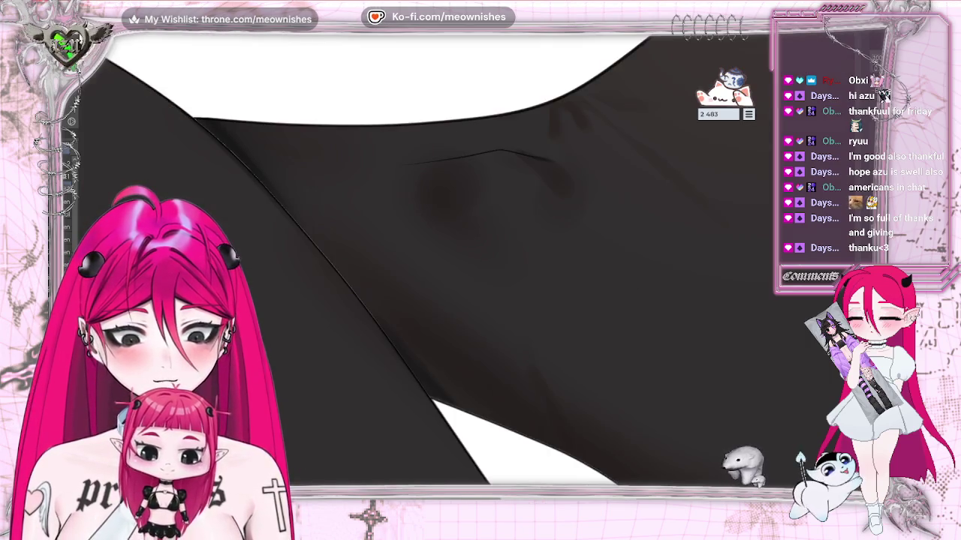
{"action": "key", "text": "ctrl+minus"}
{"action": "key", "text": "ctrl+minus"}
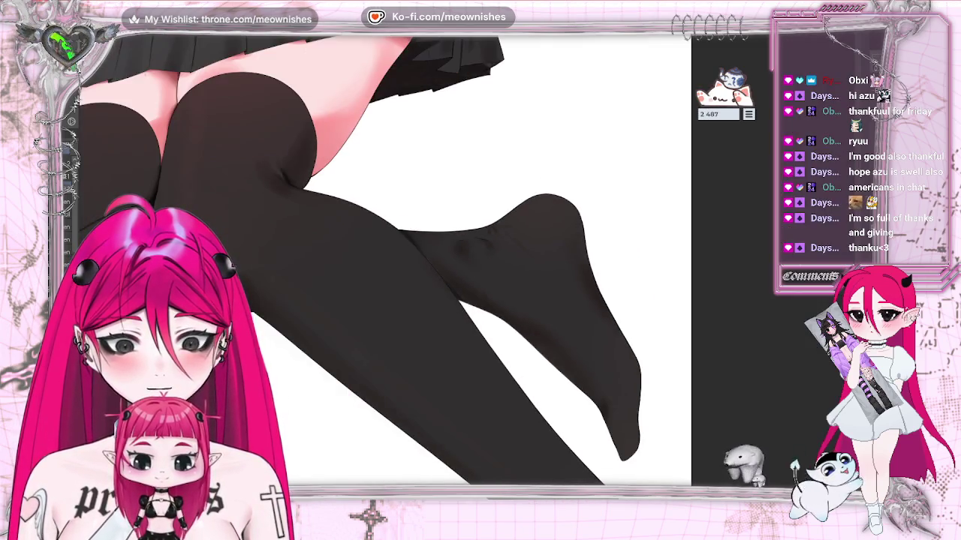
{"action": "key", "text": "ctrl+plus"}
{"action": "key", "text": "ctrl+plus"}
{"action": "key", "text": "ctrl+plus"}
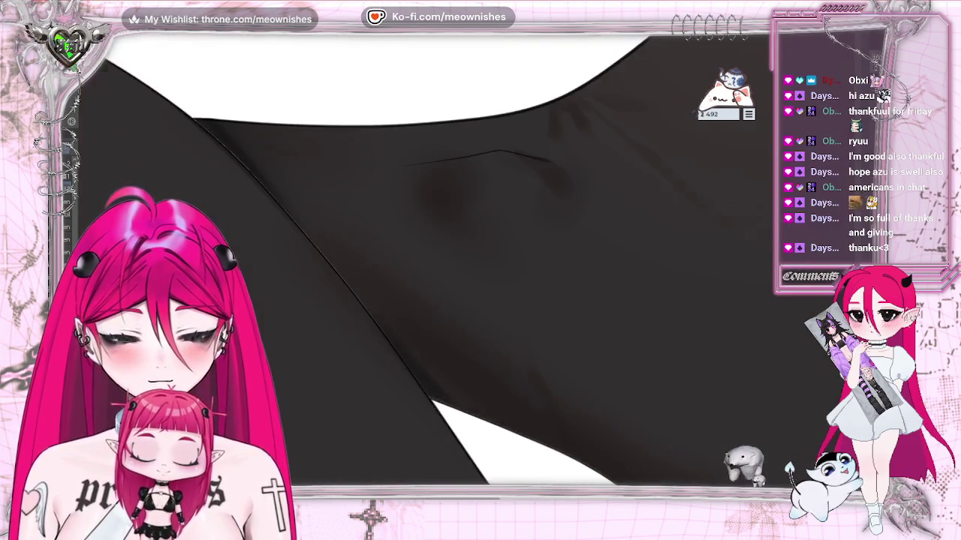
{"action": "key", "text": "ctrl+plus"}
- Redraw the stocking crease line slightly longer with the pen brush
{"action": "left_click_drag", "start_coordinate": [361, 116], "coordinate": [532, 101]}
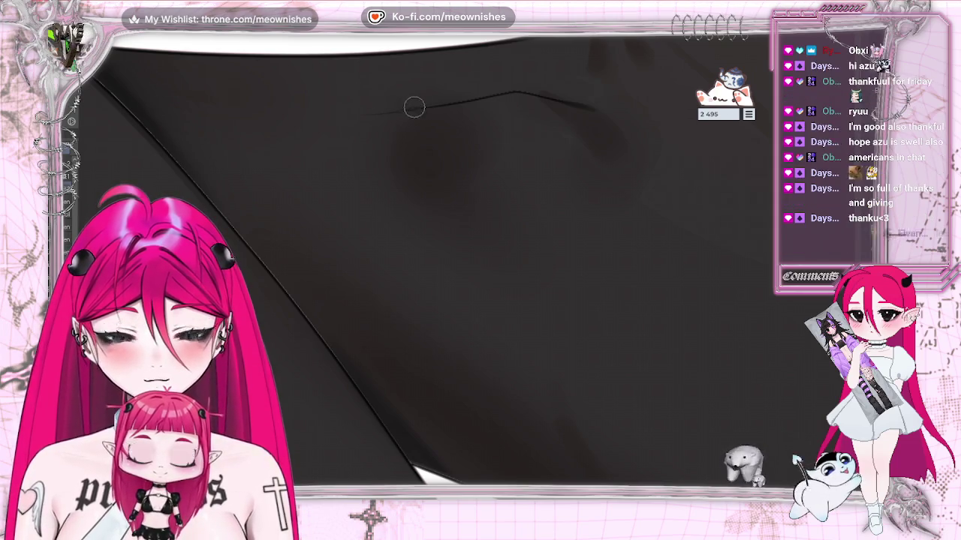
{"action": "left_click_drag", "start_coordinate": [360, 116], "coordinate": [482, 96]}
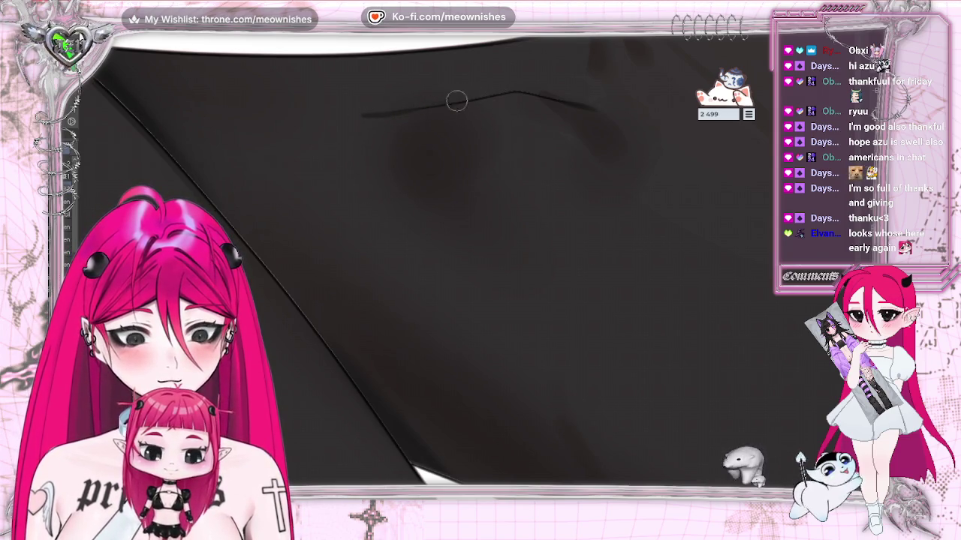
{"action": "mouse_move", "coordinate": [504, 100]}
{"action": "left_mouse_down"}
{"action": "mouse_move", "coordinate": [428, 124]}
{"action": "mouse_move", "coordinate": [509, 102]}
{"action": "left_mouse_up"}
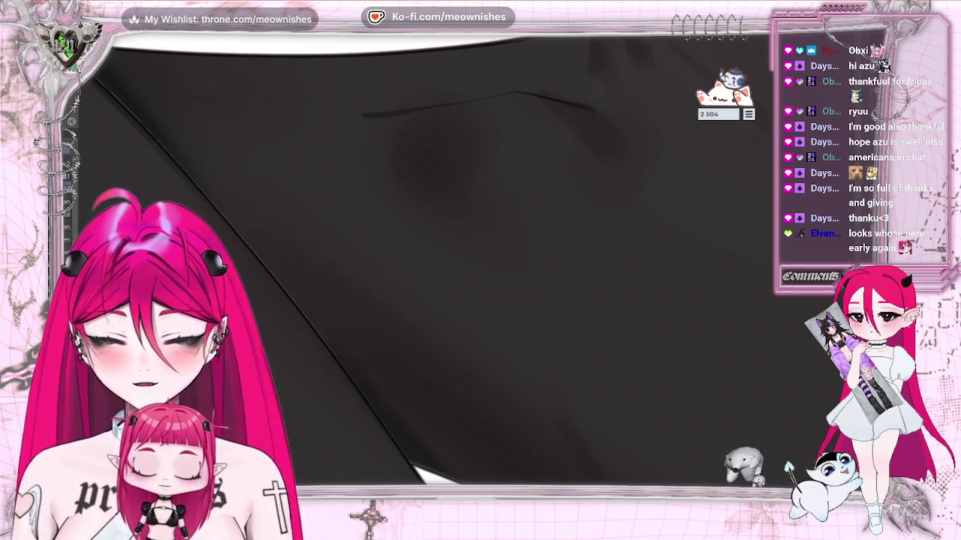
{"action": "left_click", "coordinate": [488, 107]}
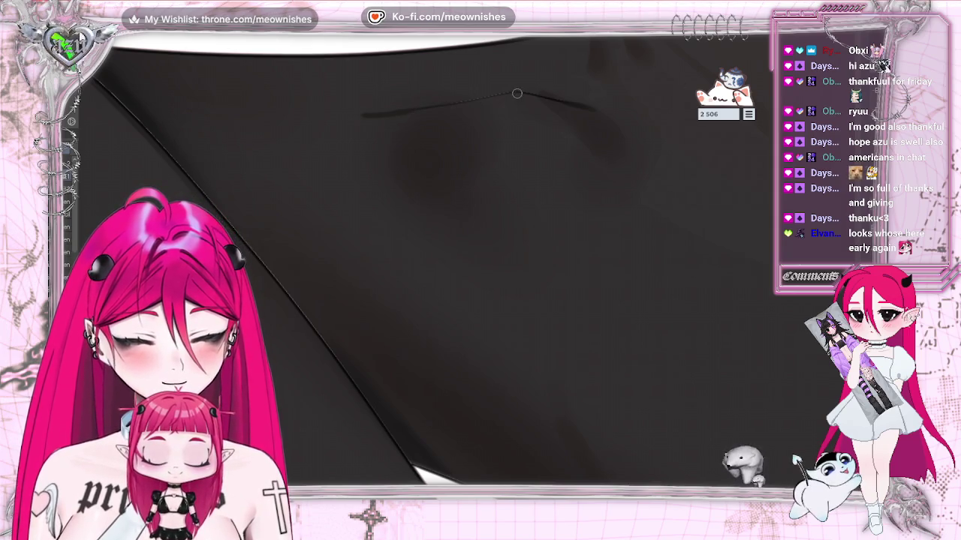
{"action": "left_click_drag", "start_coordinate": [375, 116], "coordinate": [447, 107]}
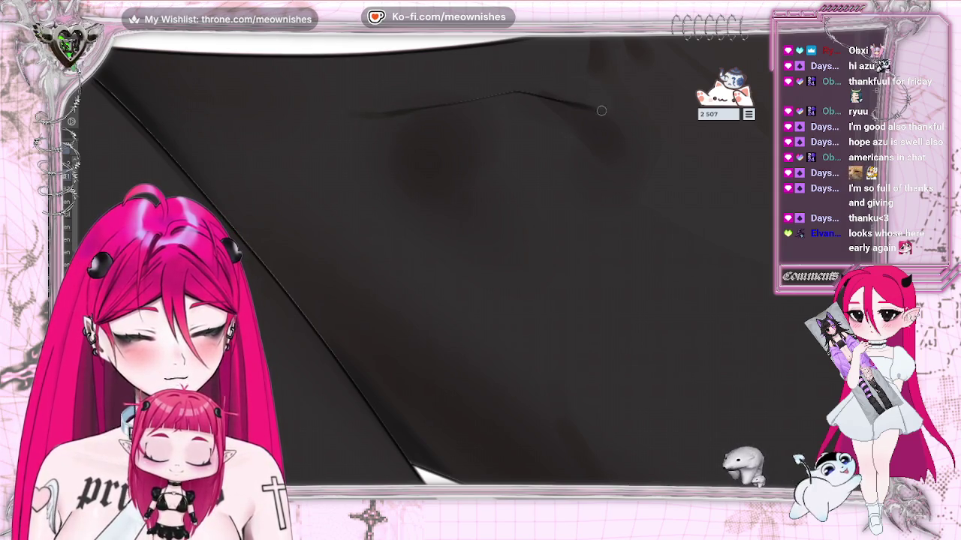
{"action": "key", "text": "ctrl+minus"}
{"action": "key", "text": "ctrl+minus"}
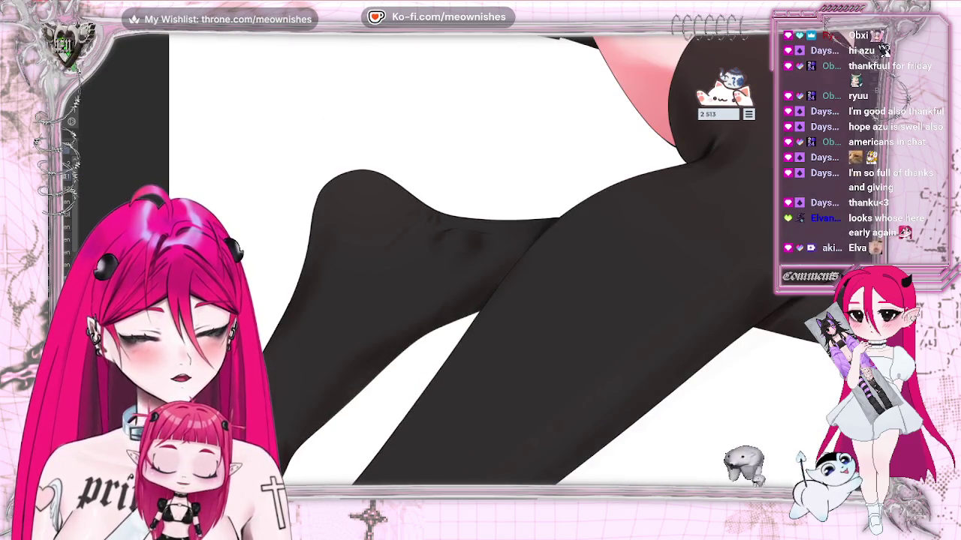
- Zoom in and retrace the stocking outline strokes along the dark shape's upper and left edges
{"action": "scroll", "coordinate": [796, 460], "scroll_direction": "down", "scroll_amount": 5}
{"action": "key", "text": "ctrl+plus"}
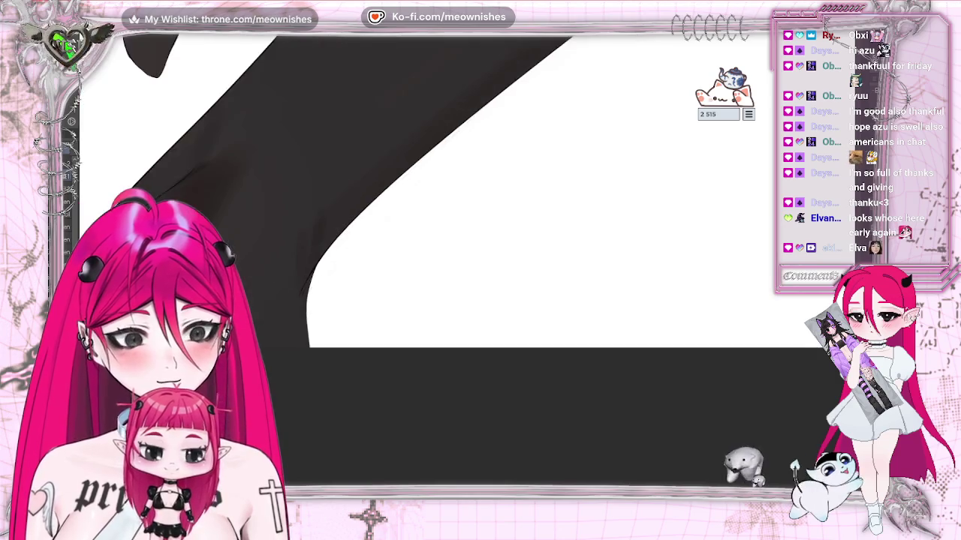
{"action": "key", "text": "ctrl+plus"}
{"action": "key", "text": "ctrl+plus"}
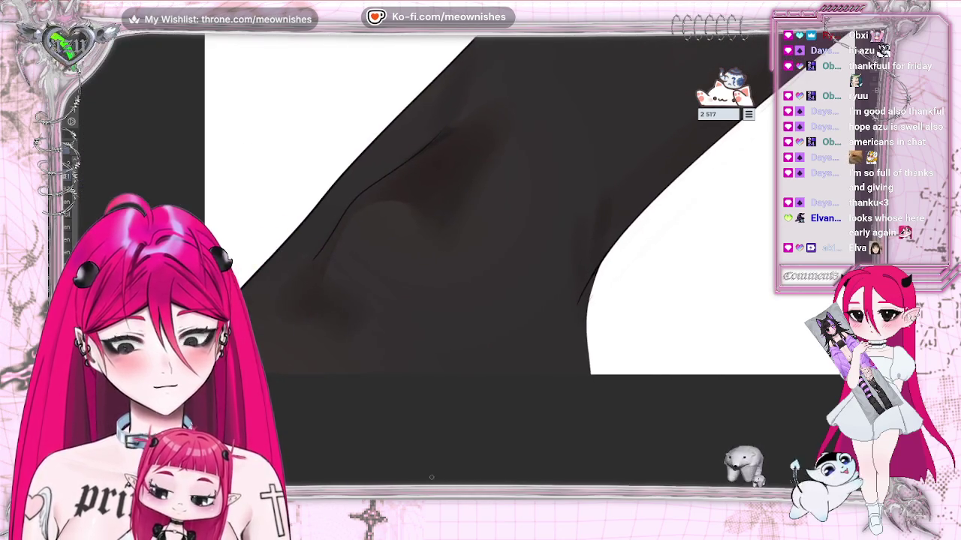
{"action": "key", "text": "ctrl+plus"}
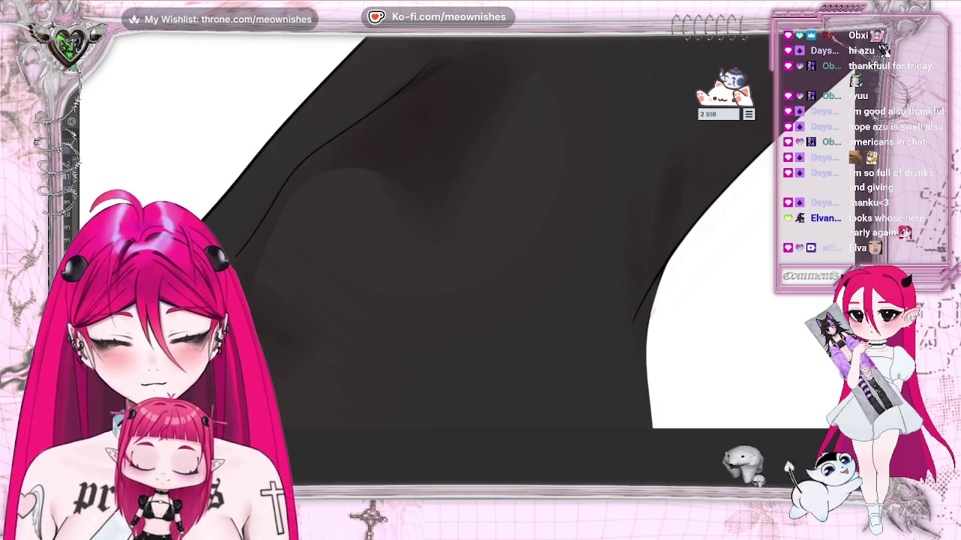
{"action": "left_click_drag", "start_coordinate": [237, 256], "coordinate": [290, 173]}
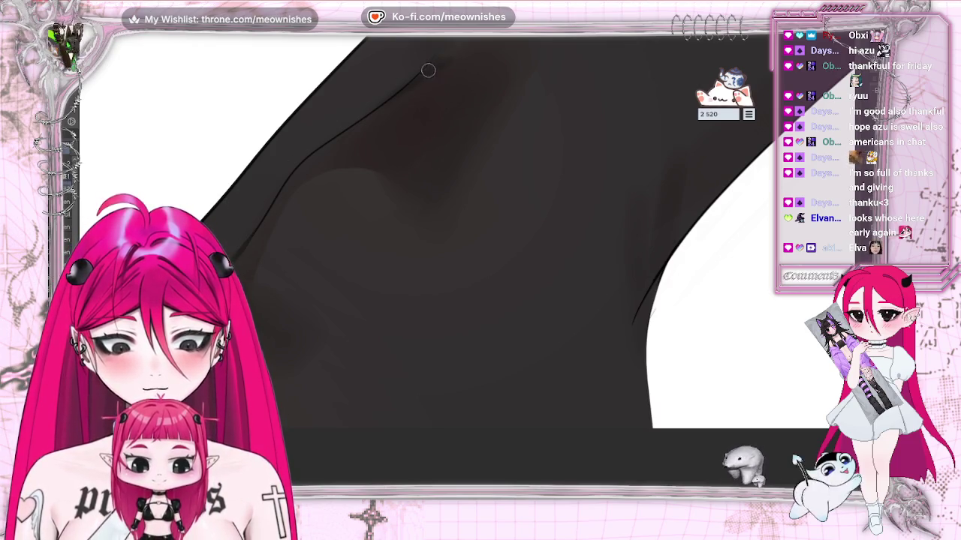
{"action": "mouse_move", "coordinate": [398, 83]}
{"action": "left_mouse_down"}
{"action": "mouse_move", "coordinate": [329, 138]}
{"action": "mouse_move", "coordinate": [433, 56]}
{"action": "left_mouse_up"}
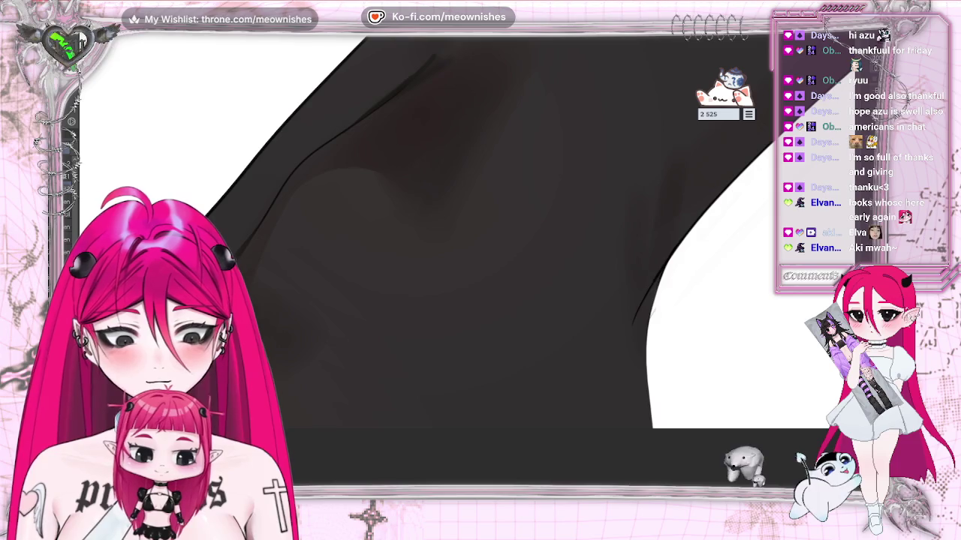
{"action": "left_click_drag", "start_coordinate": [390, 93], "coordinate": [428, 63]}
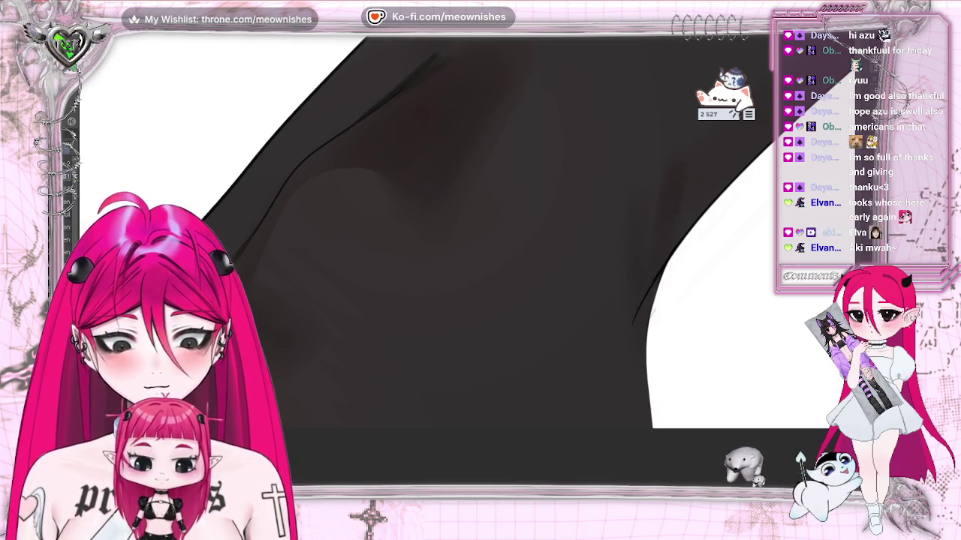
{"action": "left_click_drag", "start_coordinate": [293, 162], "coordinate": [256, 224]}
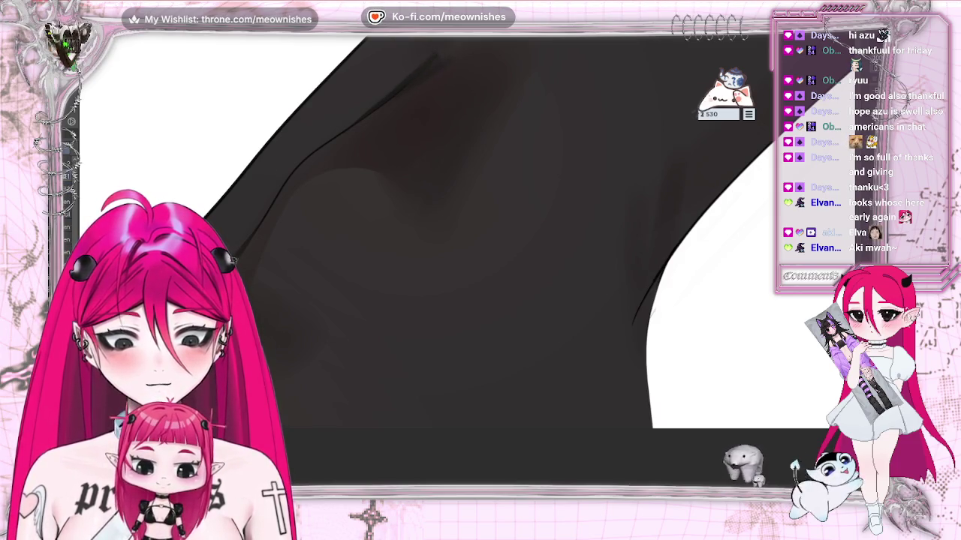
{"action": "mouse_move", "coordinate": [288, 171]}
{"action": "left_mouse_down"}
{"action": "mouse_move", "coordinate": [322, 146]}
{"action": "mouse_move", "coordinate": [320, 133]}
{"action": "mouse_move", "coordinate": [307, 148]}
{"action": "left_mouse_up"}
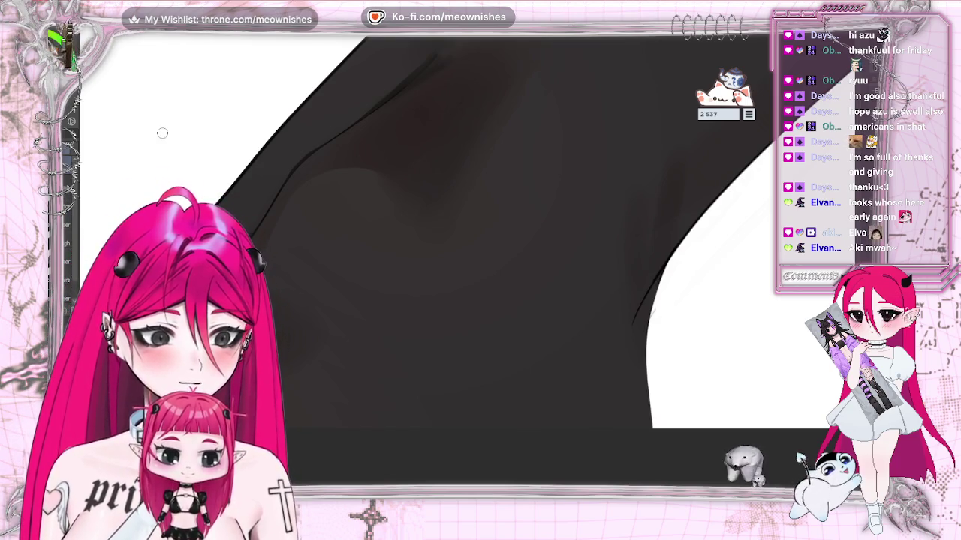
{"action": "left_click", "coordinate": [584, 260]}
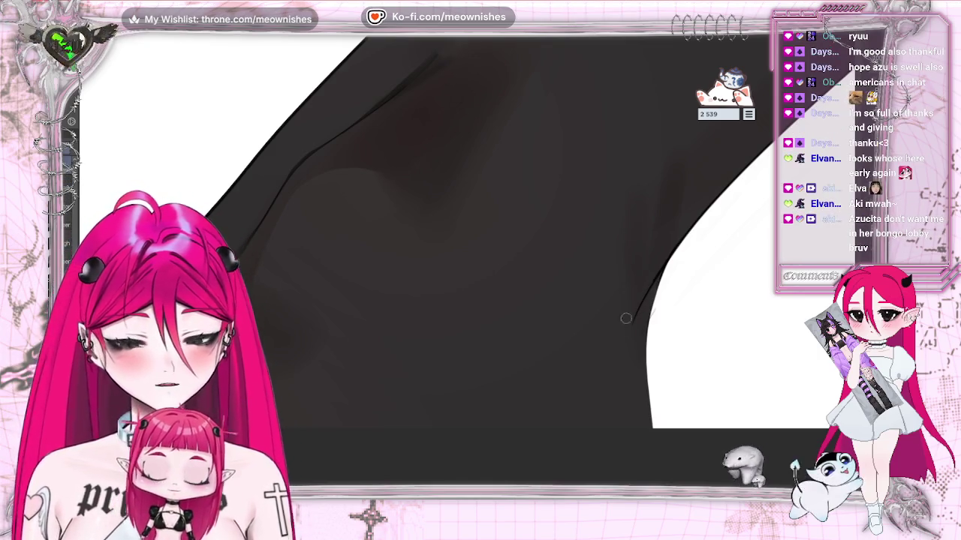
{"action": "mouse_move", "coordinate": [623, 317]}
{"action": "left_mouse_down"}
{"action": "mouse_move", "coordinate": [636, 306]}
{"action": "mouse_move", "coordinate": [636, 316]}
{"action": "left_mouse_up"}
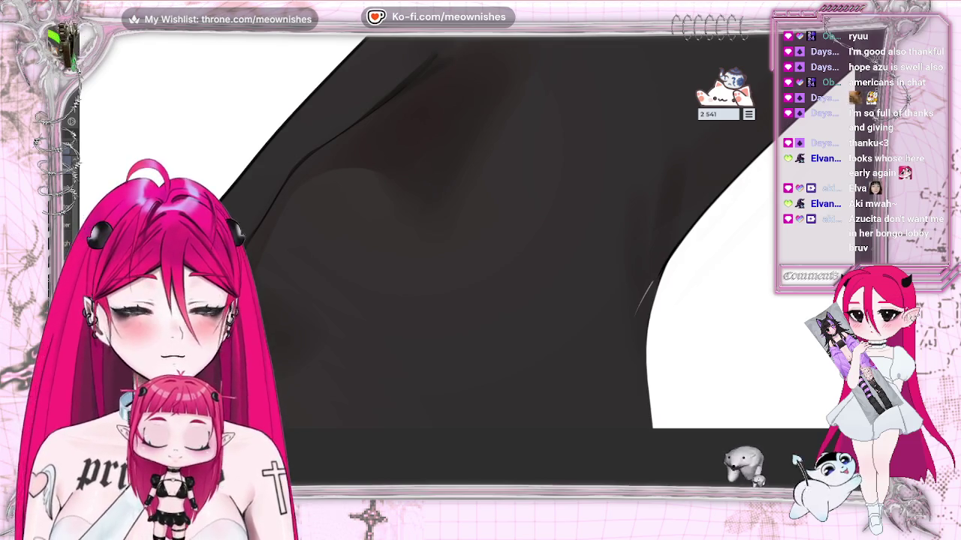
- Leave the current Bongo Cat lobby, create a new one with a fresh code, and close the panel
{"action": "left_click", "coordinate": [748, 115]}
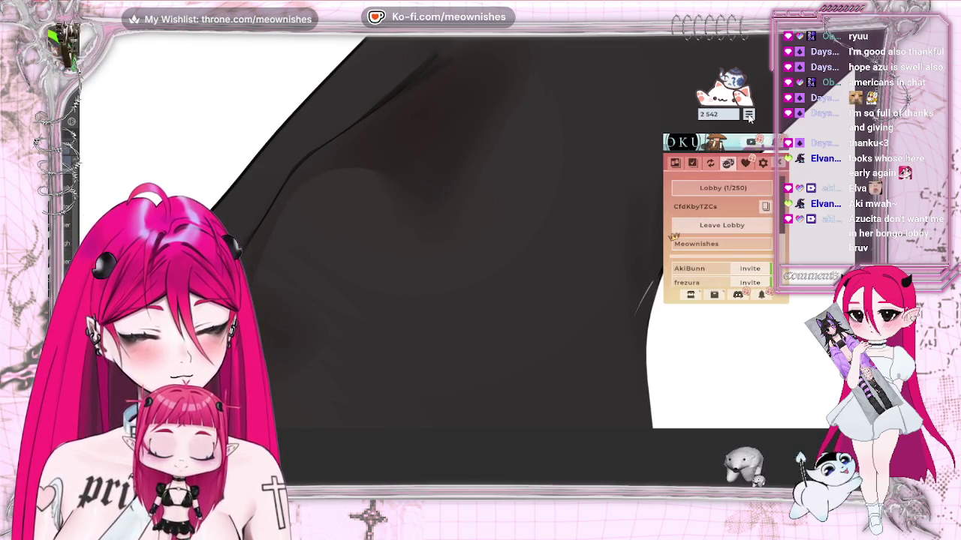
{"action": "left_click", "coordinate": [755, 228]}
{"action": "left_click", "coordinate": [741, 187]}
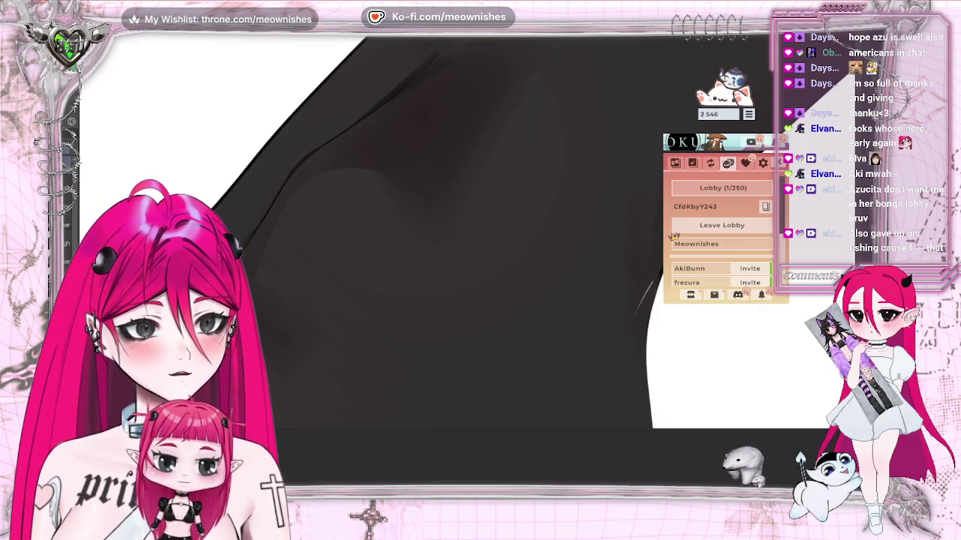
{"action": "left_click", "coordinate": [748, 114]}
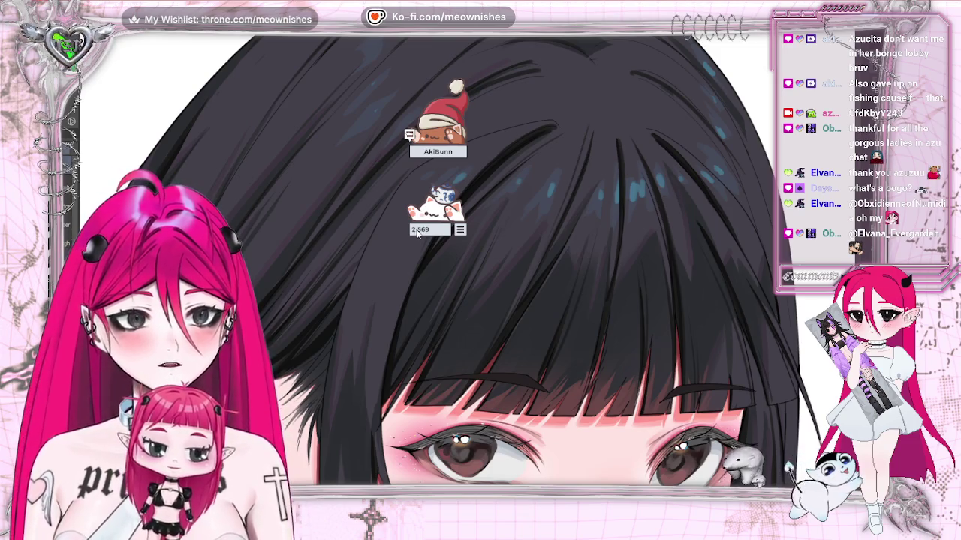
- Browse through the Bongo Cat cat-skin inventory, then close it
{"action": "left_click", "coordinate": [461, 230]}
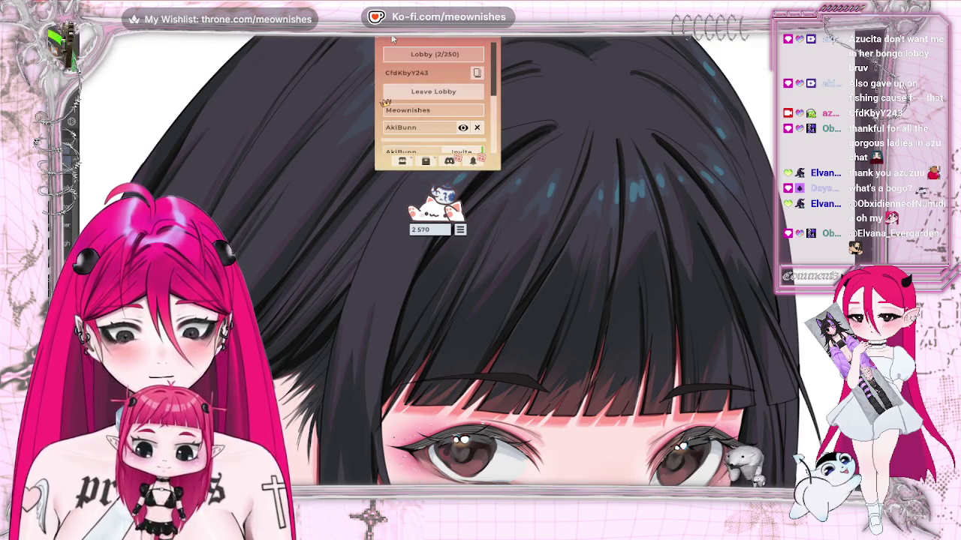
{"action": "left_click", "coordinate": [409, 54]}
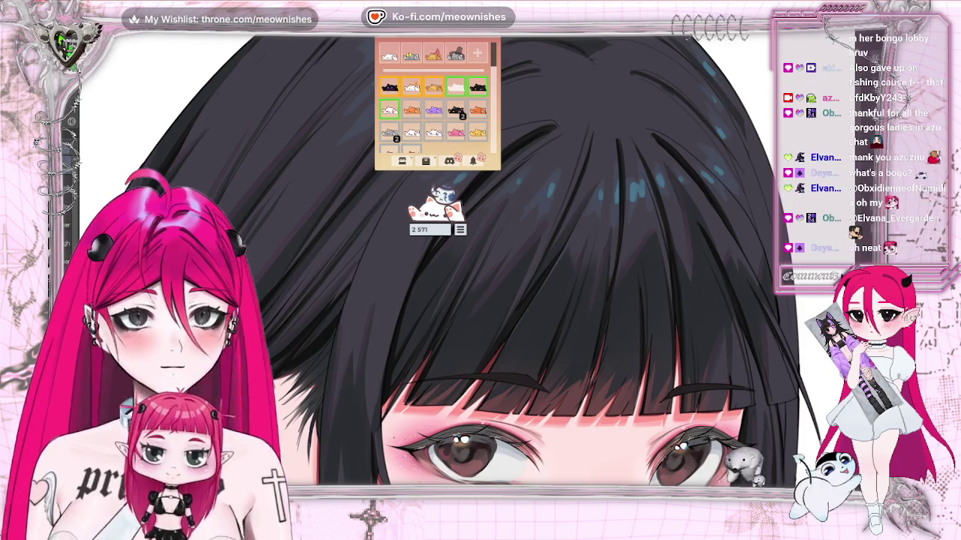
{"action": "left_click", "coordinate": [460, 230]}
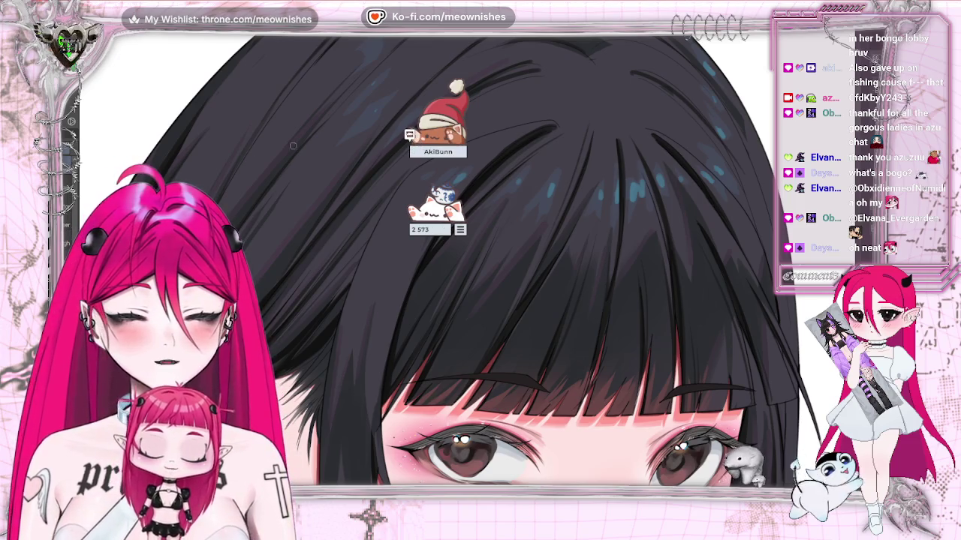
{"action": "left_click", "coordinate": [461, 229]}
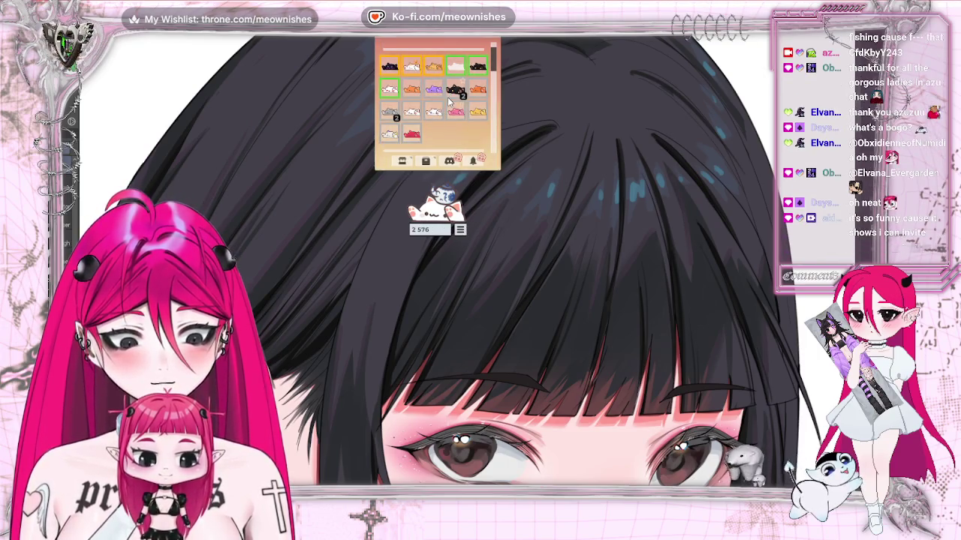
{"action": "scroll", "coordinate": [463, 116], "scroll_direction": "down", "scroll_amount": 2}
{"action": "scroll", "coordinate": [463, 116], "scroll_direction": "down", "scroll_amount": 2}
{"action": "scroll", "coordinate": [463, 117], "scroll_direction": "down", "scroll_amount": 2}
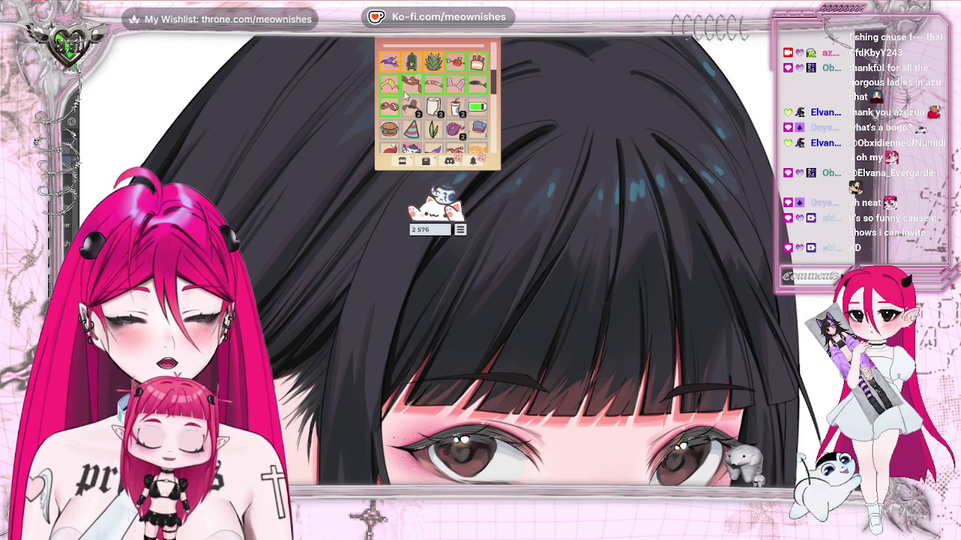
{"action": "scroll", "coordinate": [405, 94], "scroll_direction": "down", "scroll_amount": 2}
{"action": "scroll", "coordinate": [409, 113], "scroll_direction": "down", "scroll_amount": 2}
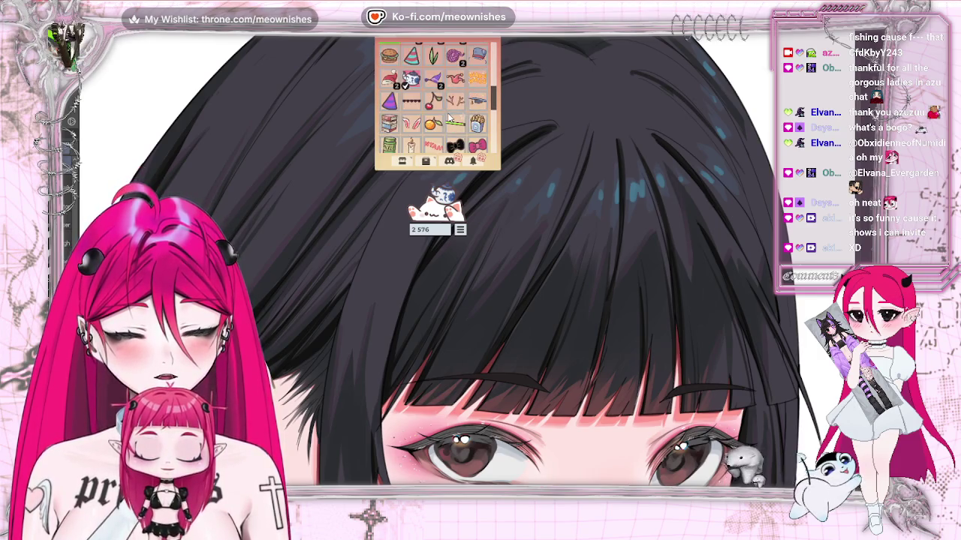
{"action": "scroll", "coordinate": [447, 112], "scroll_direction": "down", "scroll_amount": 2}
{"action": "scroll", "coordinate": [447, 112], "scroll_direction": "down", "scroll_amount": 2}
{"action": "scroll", "coordinate": [449, 117], "scroll_direction": "down", "scroll_amount": 2}
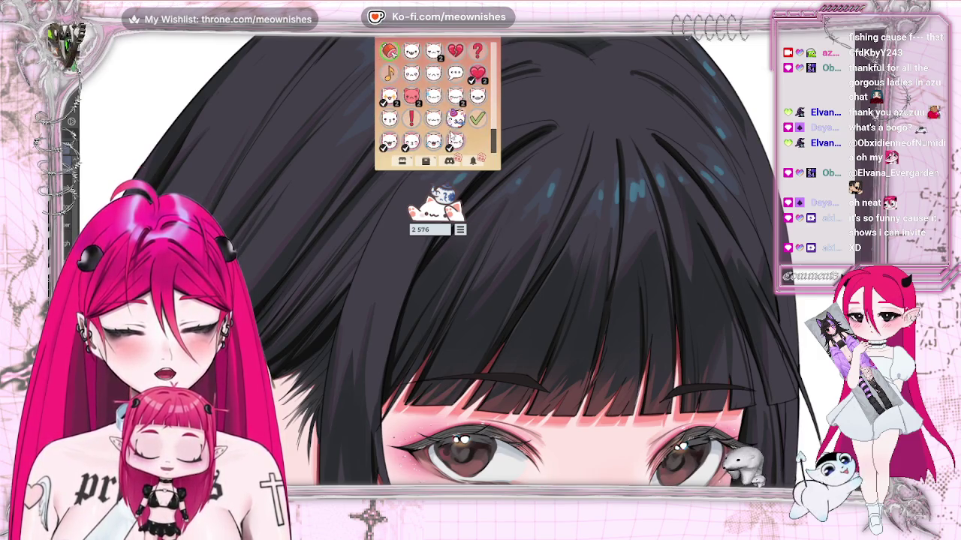
{"action": "scroll", "coordinate": [480, 93], "scroll_direction": "up", "scroll_amount": 2}
{"action": "scroll", "coordinate": [484, 88], "scroll_direction": "up", "scroll_amount": 2}
{"action": "scroll", "coordinate": [484, 88], "scroll_direction": "up", "scroll_amount": 2}
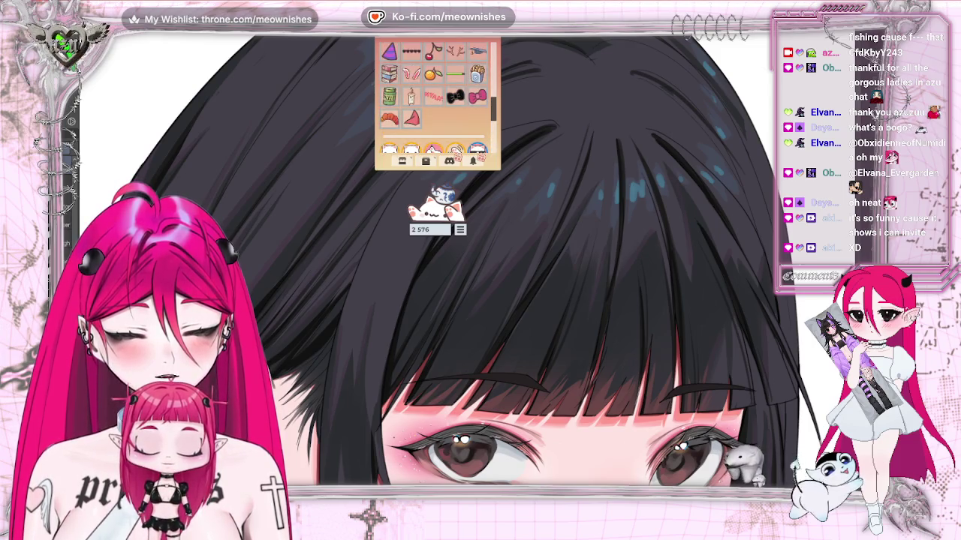
{"action": "left_click", "coordinate": [487, 224]}
- Place the cat counter beside the chat panel and shift the friend's cat to the right
{"action": "mouse_move", "coordinate": [462, 234]}
{"action": "left_mouse_down"}
{"action": "mouse_move", "coordinate": [744, 224]}
{"action": "mouse_move", "coordinate": [820, 246]}
{"action": "mouse_move", "coordinate": [818, 257]}
{"action": "left_mouse_up"}
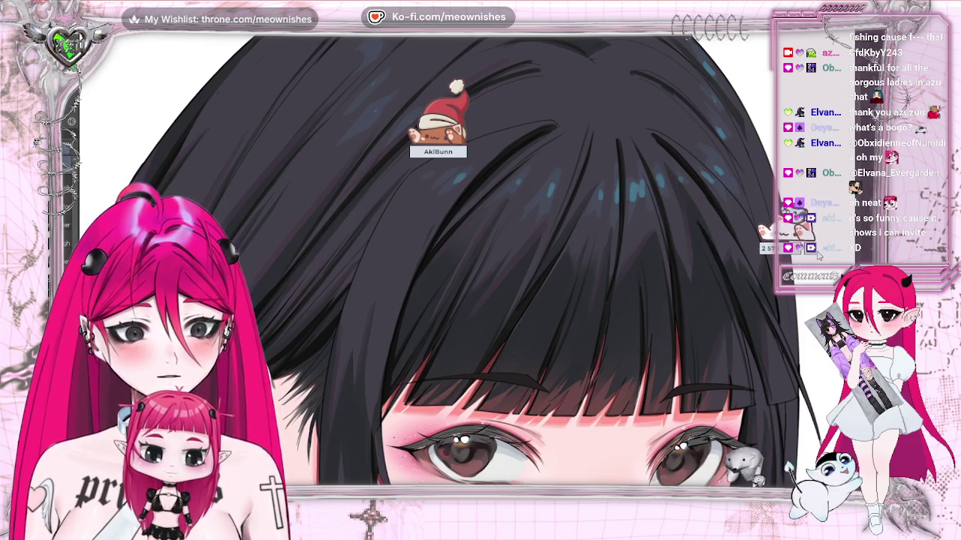
{"action": "mouse_move", "coordinate": [442, 119]}
{"action": "left_mouse_down"}
{"action": "mouse_move", "coordinate": [459, 93]}
{"action": "mouse_move", "coordinate": [426, 135]}
{"action": "mouse_move", "coordinate": [433, 143]}
{"action": "left_mouse_up"}
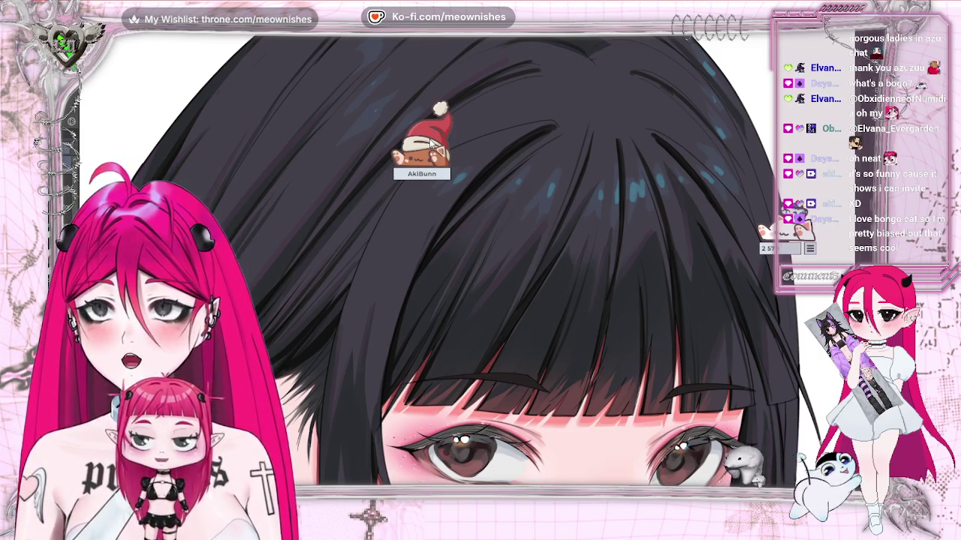
{"action": "mouse_move", "coordinate": [433, 143]}
{"action": "left_mouse_down"}
{"action": "mouse_move", "coordinate": [751, 150]}
{"action": "mouse_move", "coordinate": [769, 113]}
{"action": "mouse_move", "coordinate": [796, 127]}
{"action": "mouse_move", "coordinate": [784, 143]}
{"action": "left_mouse_up"}
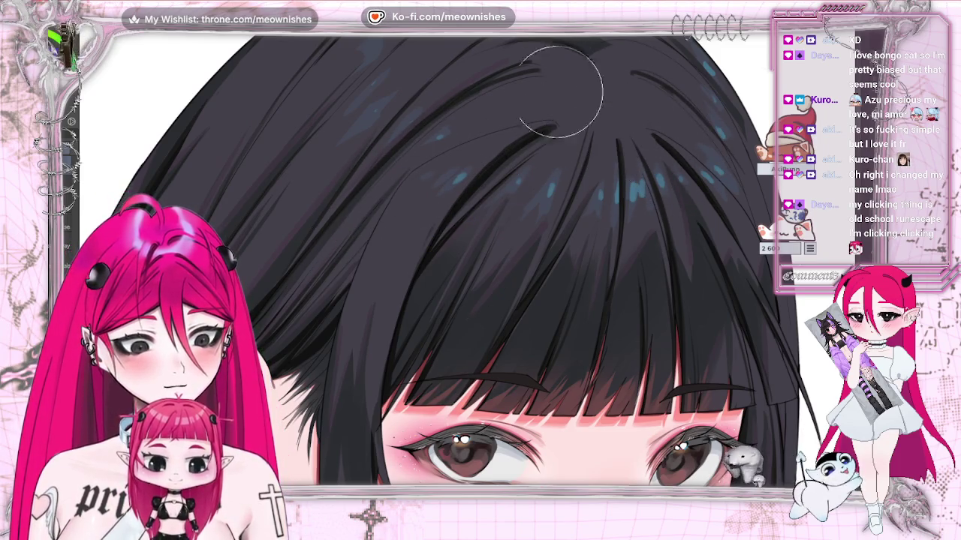
- Zoom out to show the whole face with blunt bangs, brown eyes and blushing cheeks
{"action": "scroll", "coordinate": [512, 222], "scroll_direction": "down", "scroll_amount": 3}
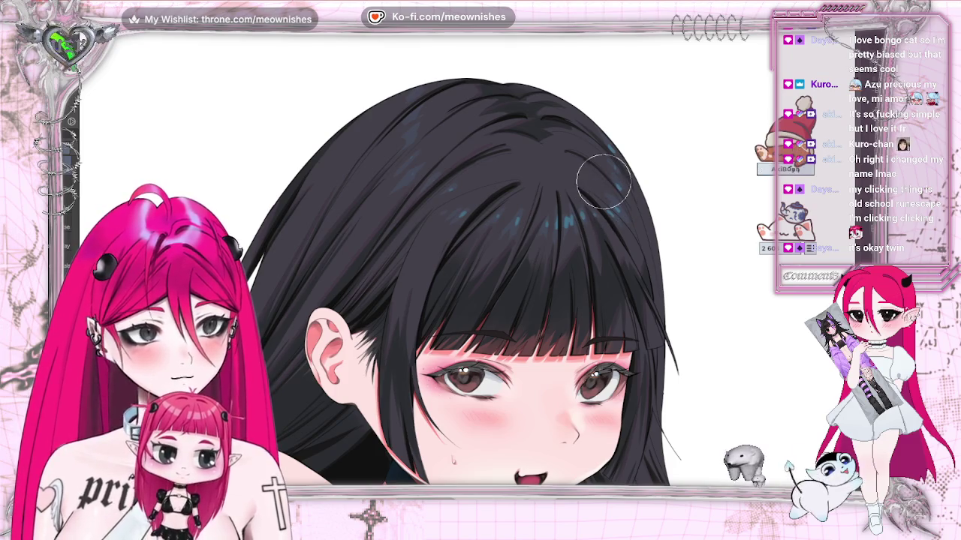
- Zoom out to the full illustration of the black-haired girl with plush and console
{"action": "scroll", "coordinate": [465, 262], "scroll_direction": "down", "scroll_amount": 3}
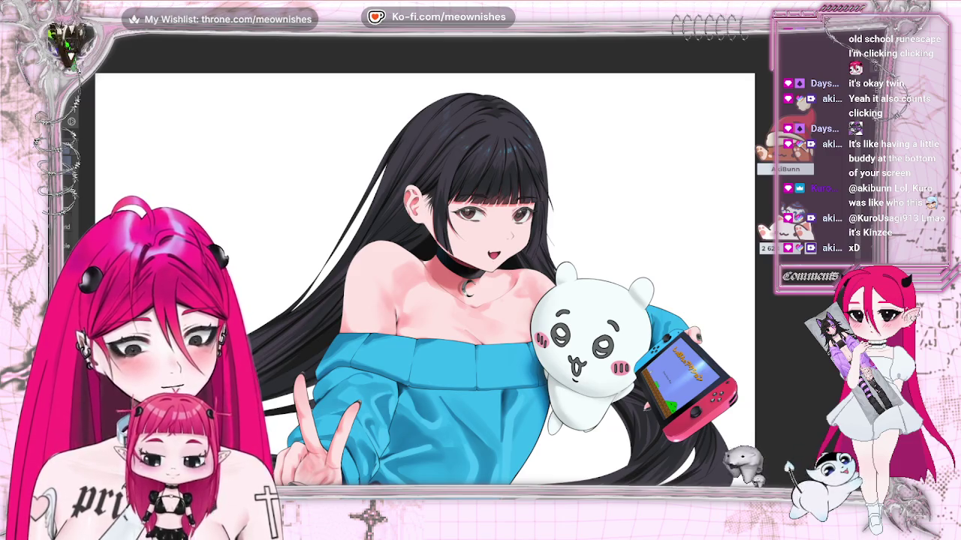
- Lighten the chest and neck shading so the collarbones show
{"action": "key", "text": "ctrl+t"}
{"action": "key", "text": "Return"}
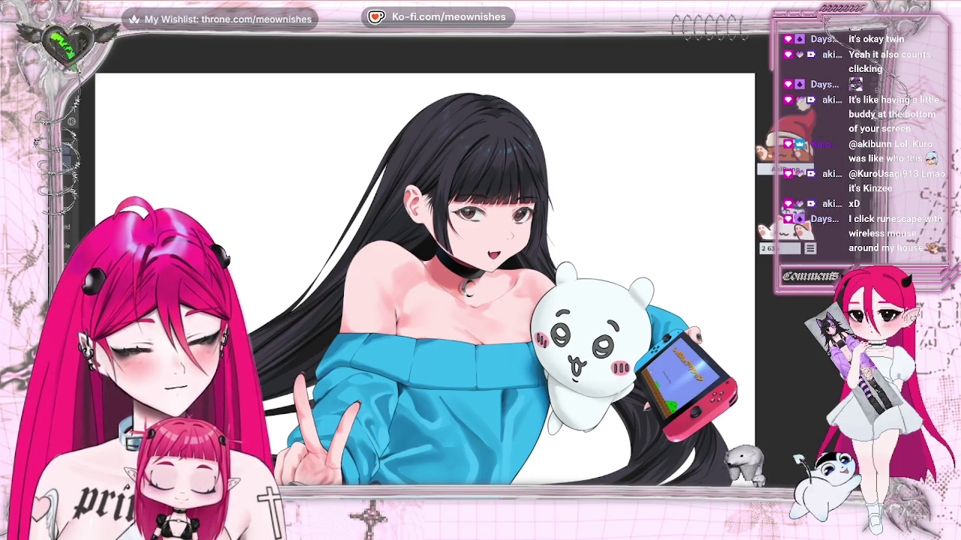
{"action": "key", "text": "ctrl+z"}
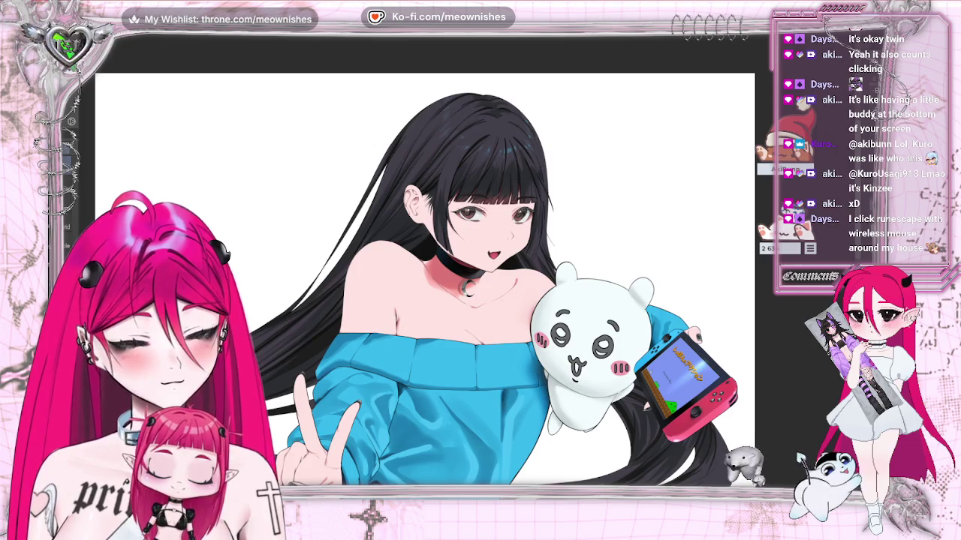
{"action": "key", "text": "ctrl+z"}
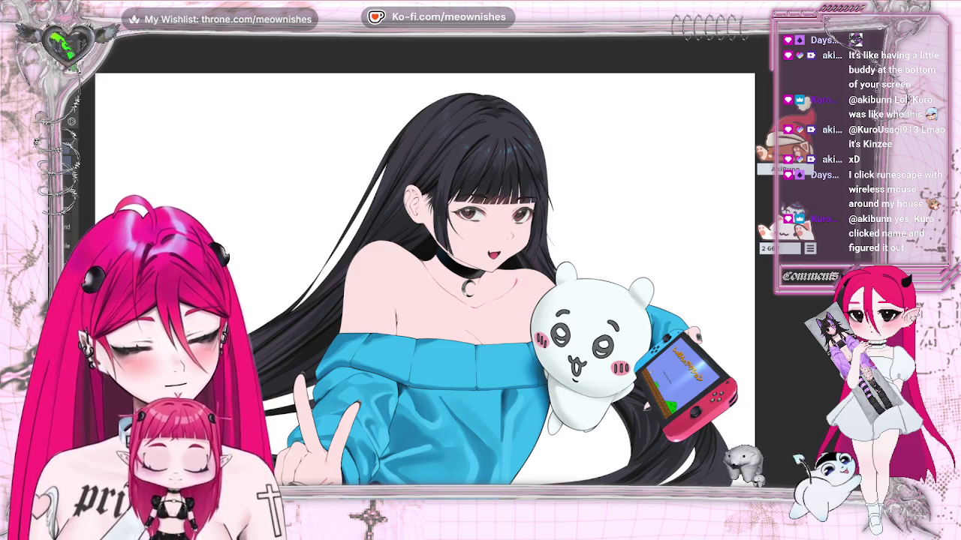
- Nudge the Switch console slightly up and to the left
{"action": "key", "text": "ctrl+t"}
{"action": "key", "text": "Return"}
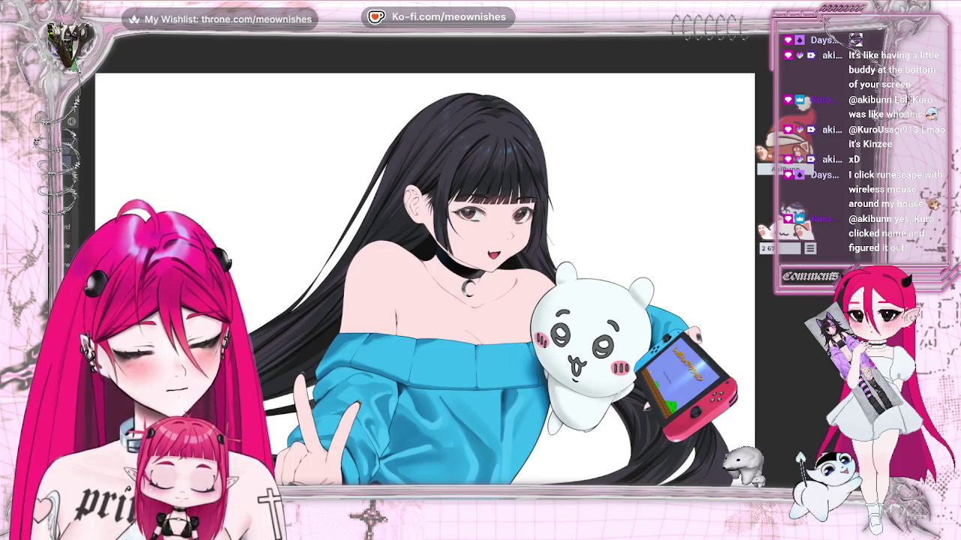
{"action": "key", "text": "ctrl+z"}
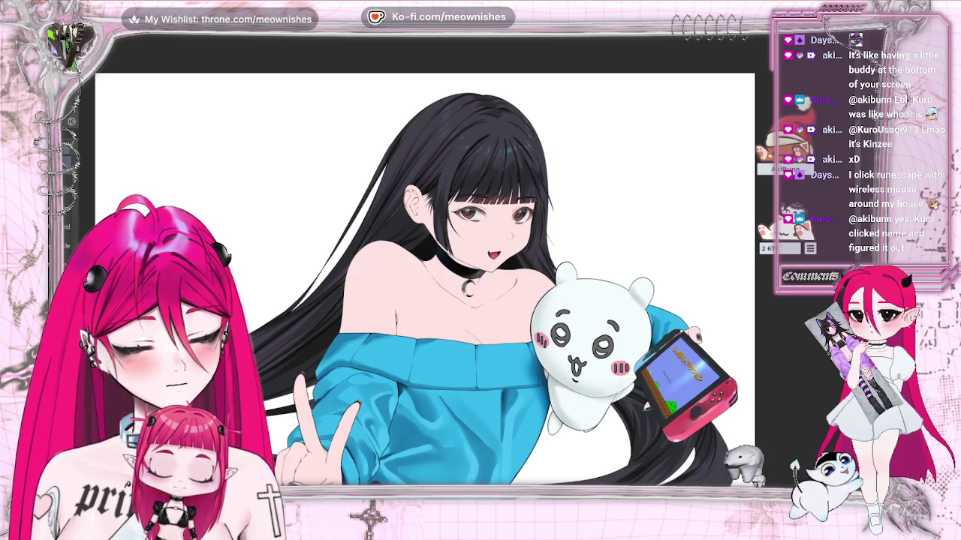
{"action": "key", "text": "ctrl+y"}
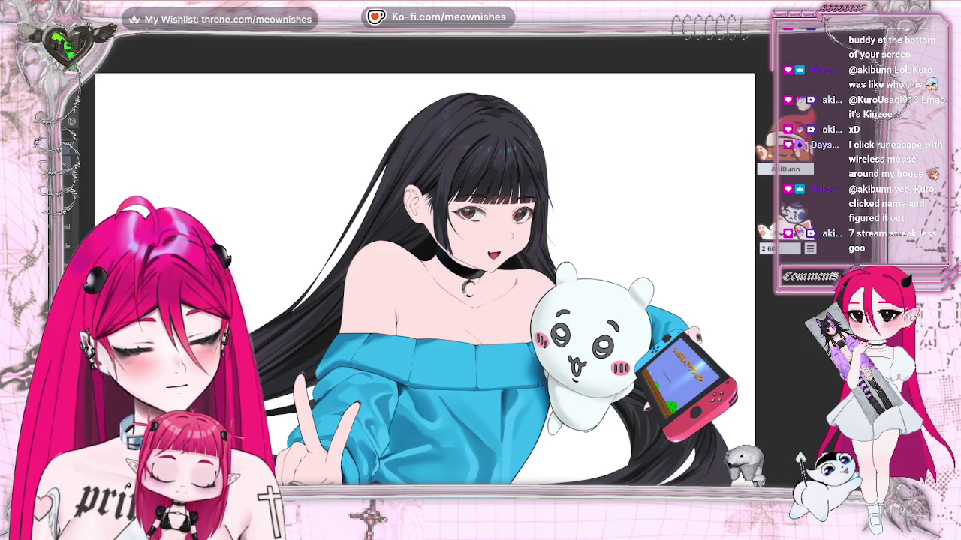
- Confirm the Switch transform without changes and move the cat timer widget over the chat panel
{"action": "key", "text": "ctrl+t"}
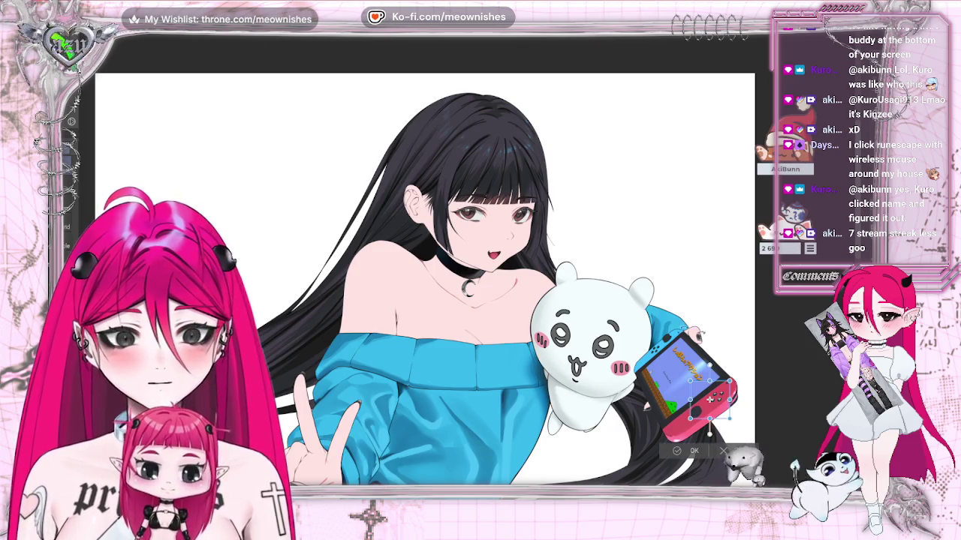
{"action": "left_click", "coordinate": [724, 447]}
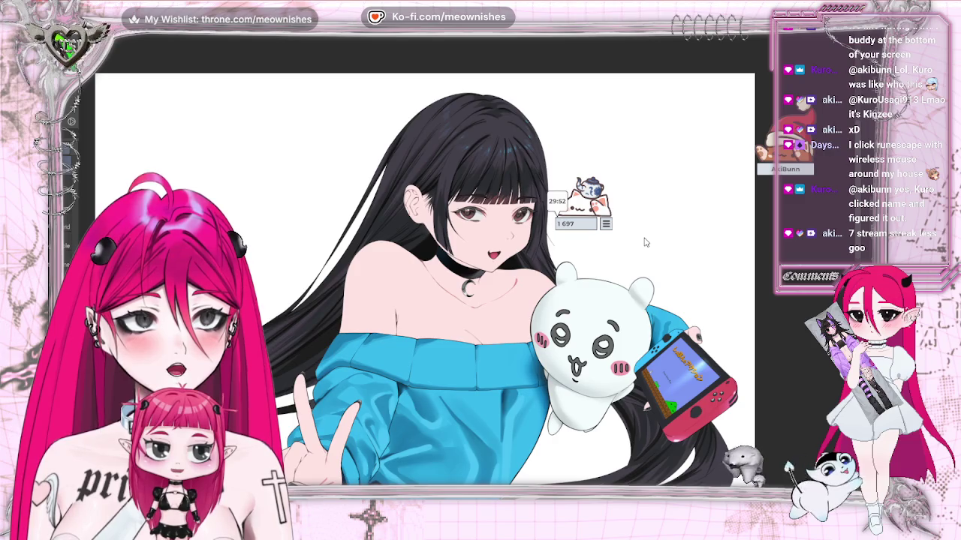
{"action": "left_click_drag", "start_coordinate": [600, 235], "coordinate": [822, 244]}
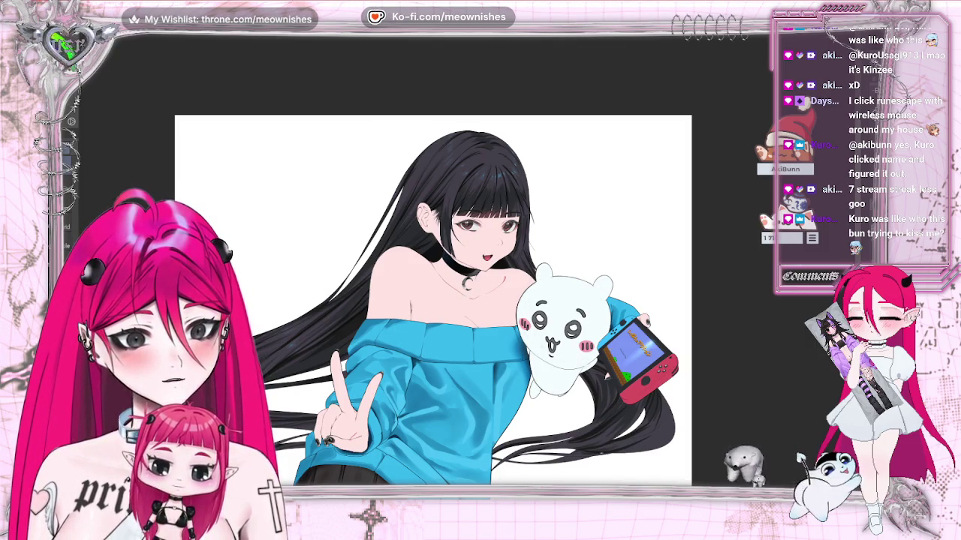
- Cancel the plush transform, undo the last plush edit, and dismiss the 'no object to transform' warnings
{"action": "key", "text": "ctrl+t"}
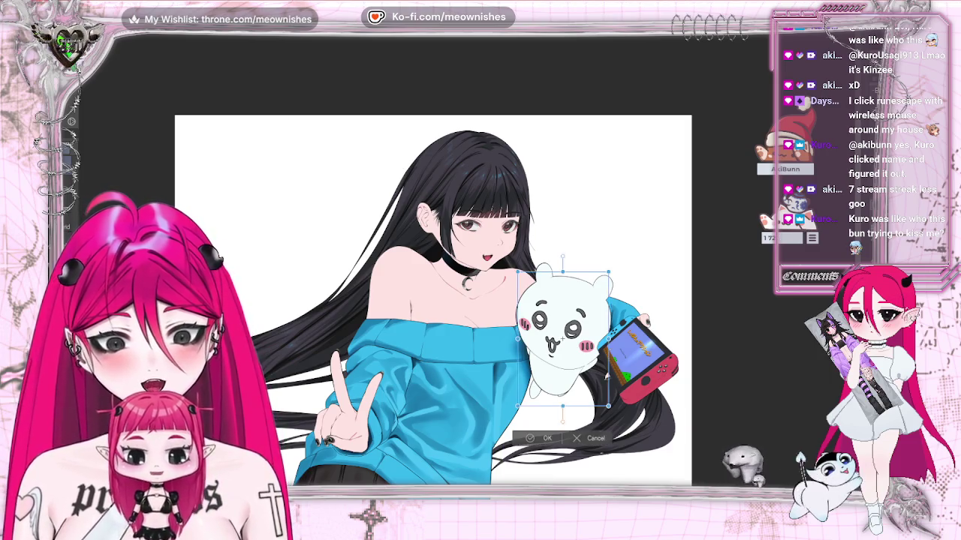
{"action": "key", "text": "Escape"}
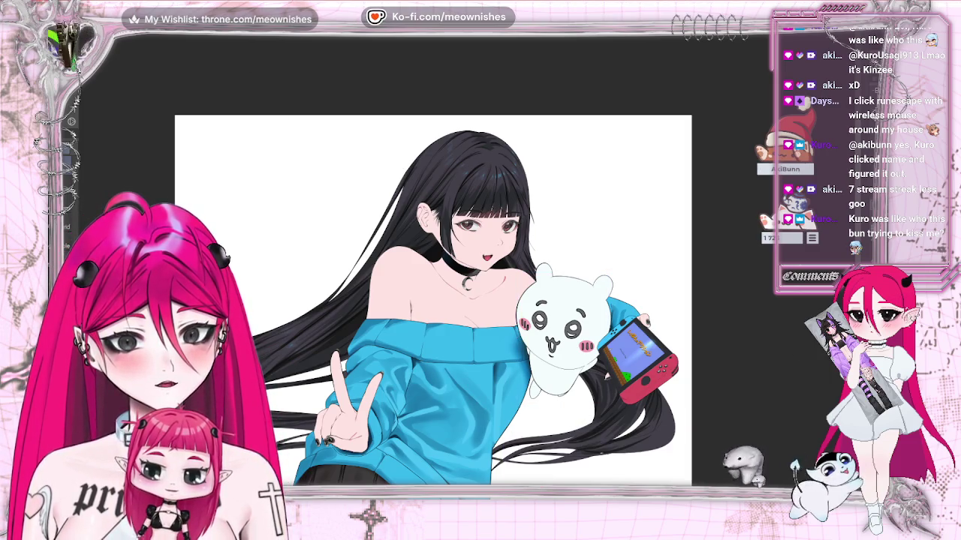
{"action": "key", "text": "ctrl+z"}
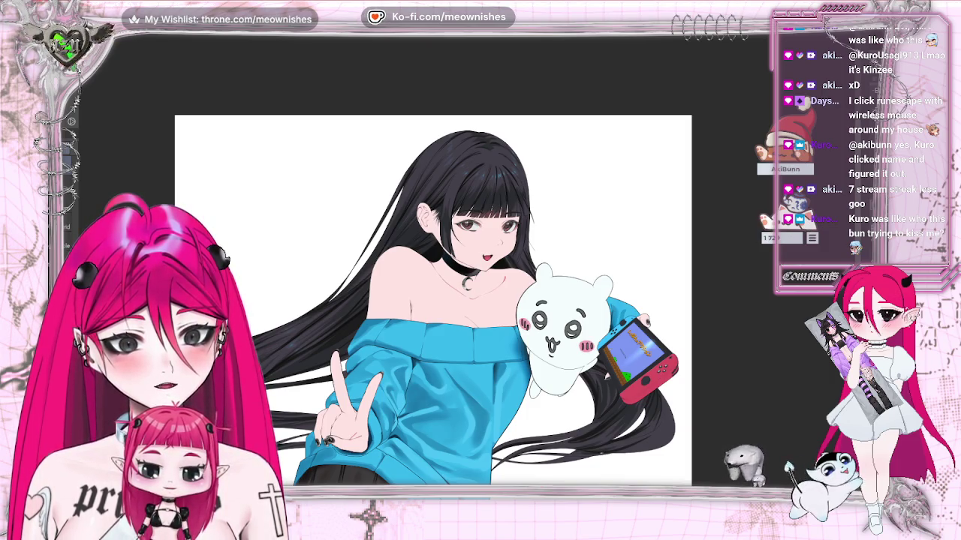
{"action": "left_click", "coordinate": [409, 155]}
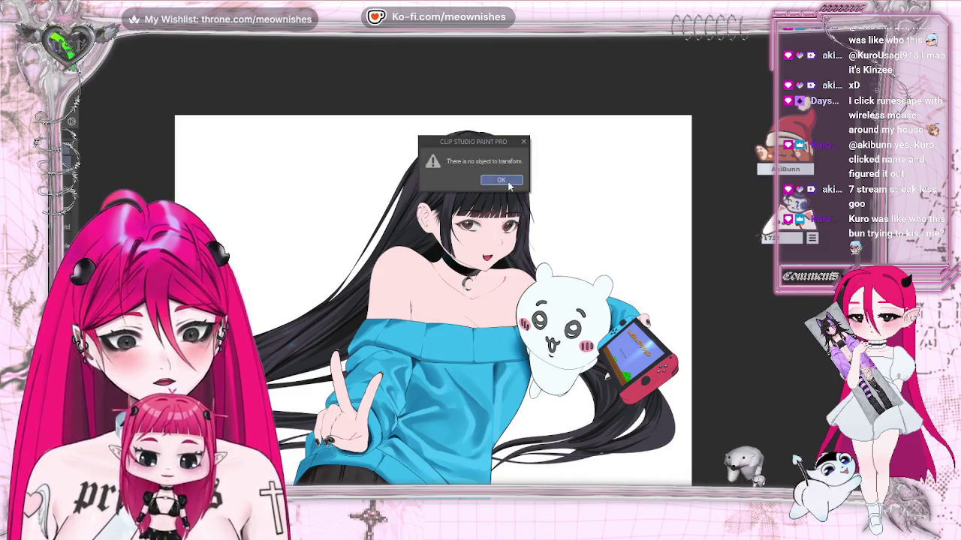
{"action": "left_click", "coordinate": [506, 183]}
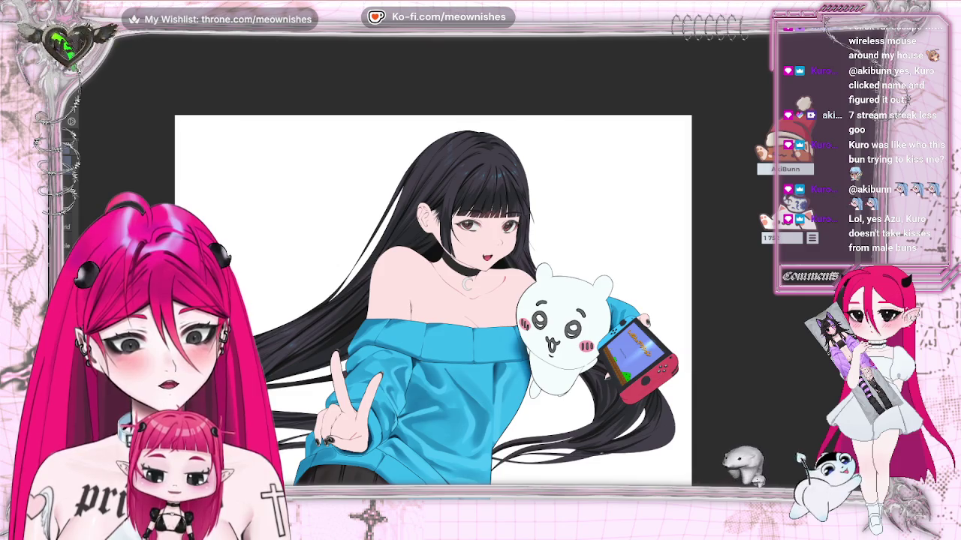
- Undo the black stockings' shading and the latest skirt pleat shading, keeping the skirt's black fill
{"action": "scroll", "coordinate": [433, 300], "scroll_direction": "down", "scroll_amount": 5}
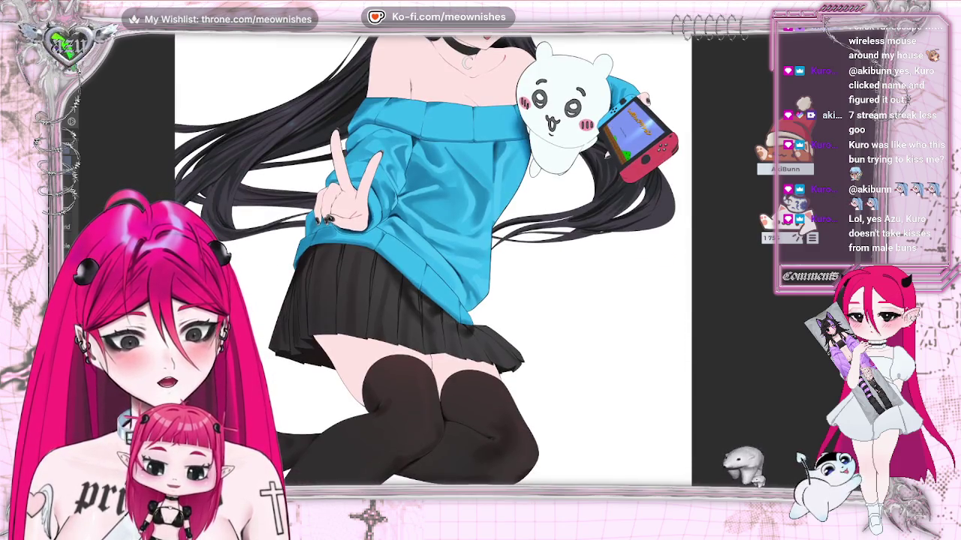
{"action": "key", "text": "ctrl+z"}
{"action": "key", "text": "ctrl+z"}
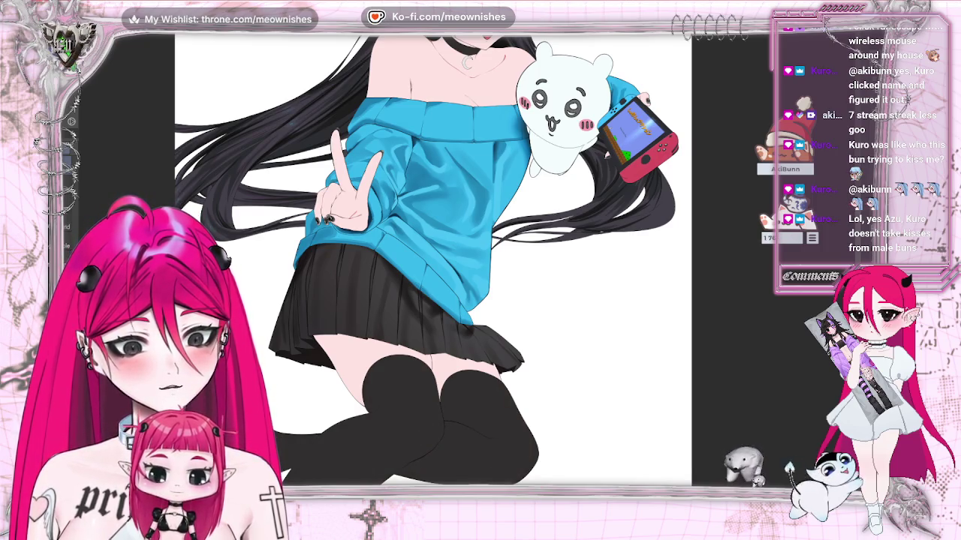
{"action": "key", "text": "ctrl+z"}
{"action": "key", "text": "ctrl+y"}
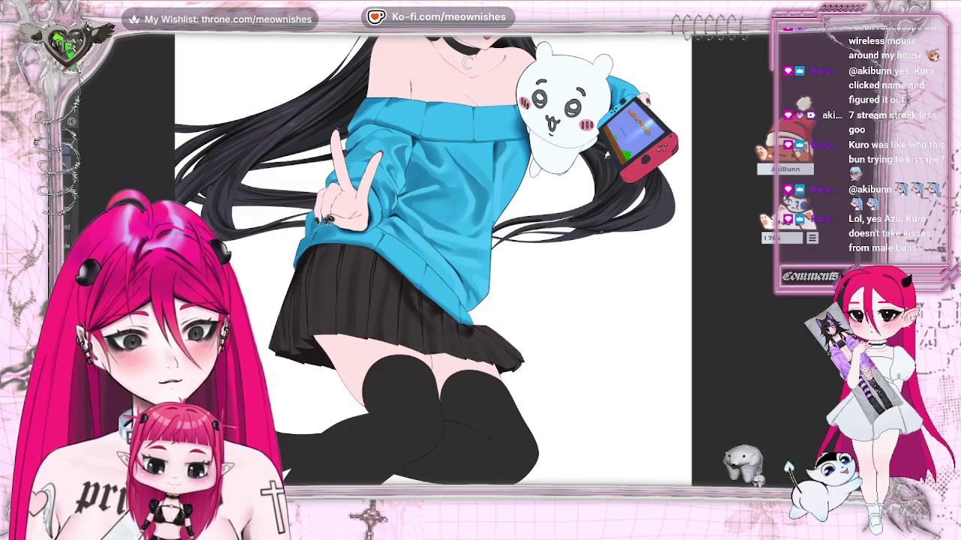
{"action": "key", "text": "ctrl+z"}
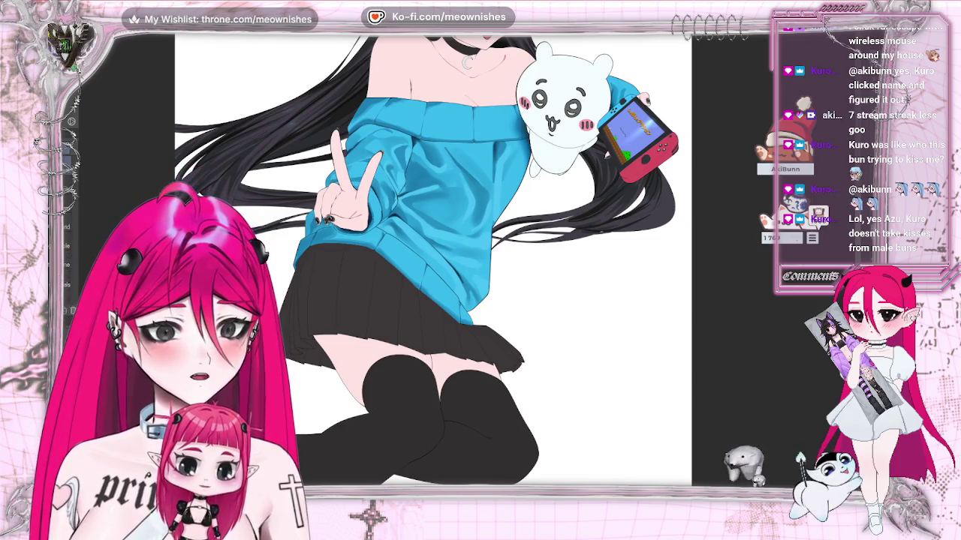
{"action": "scroll", "coordinate": [432, 260], "scroll_direction": "up", "scroll_amount": 3}
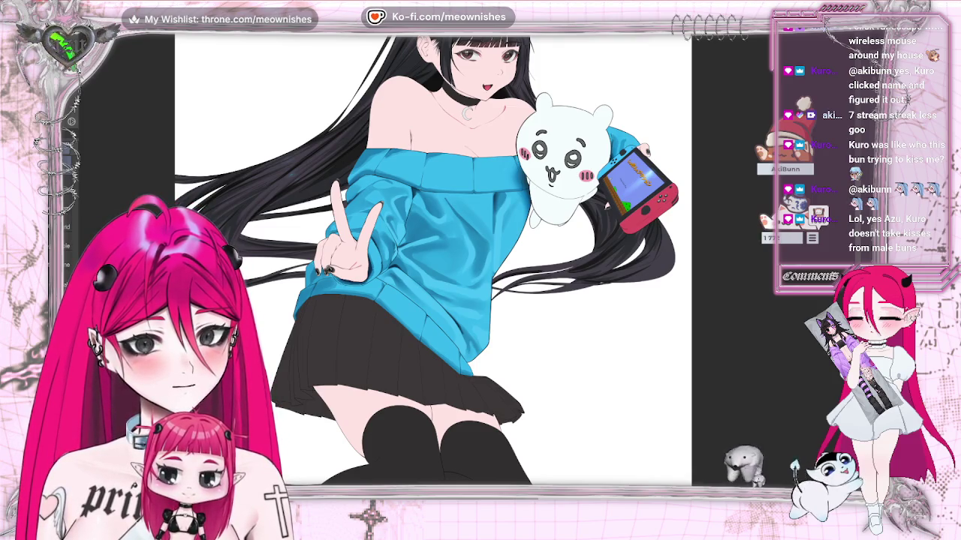
{"action": "key", "text": "ctrl+t"}
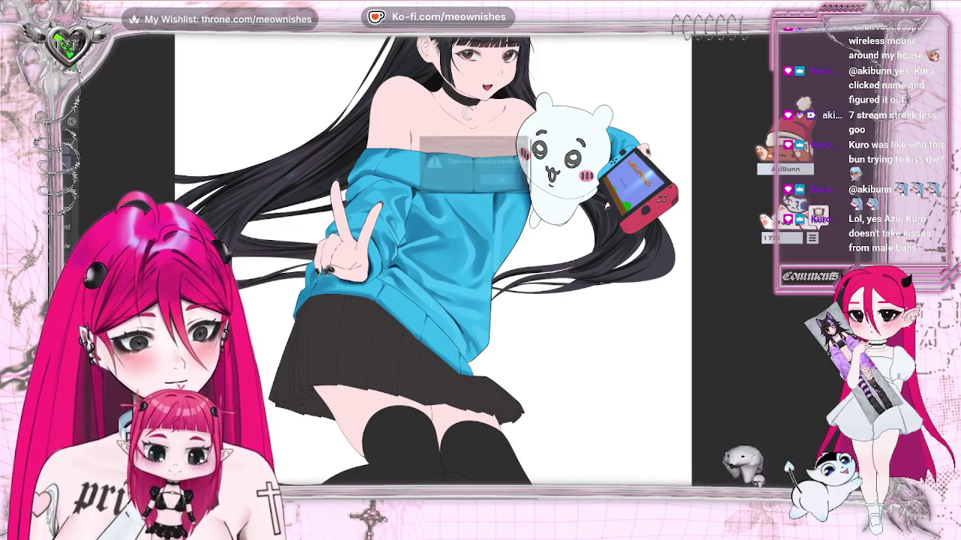
- Dismiss the no-object-to-transform warning and undo the shading on the sweater chest
{"action": "left_click", "coordinate": [520, 182]}
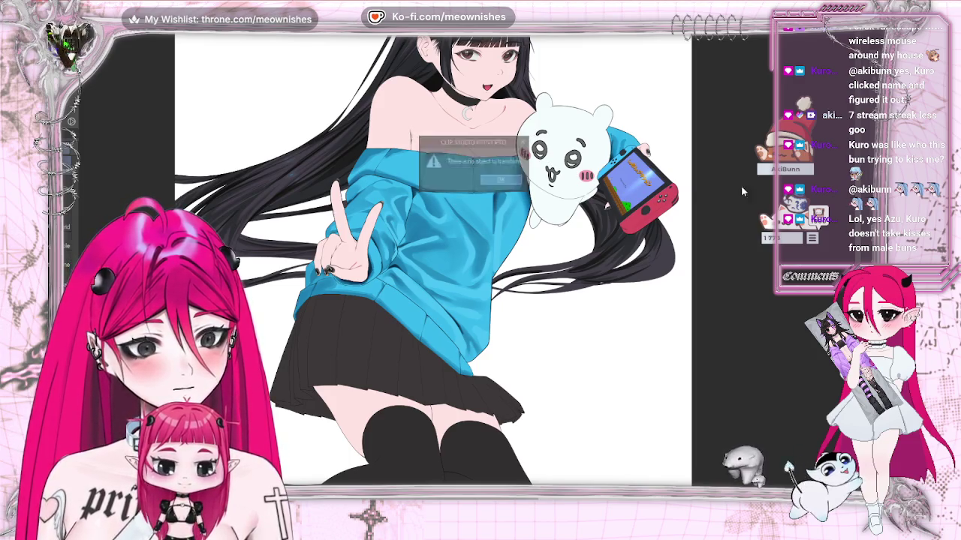
{"action": "key", "text": "ctrl+z"}
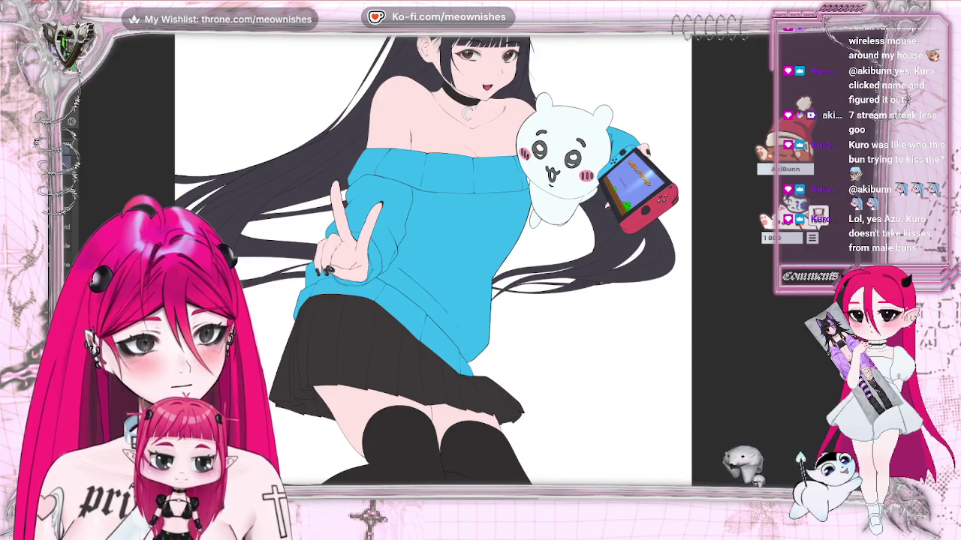
- Fit the illustration to the window, then zoom in close on the stockings and knees
{"action": "key", "text": "ctrl+0"}
{"action": "key", "text": "ctrl+plus"}
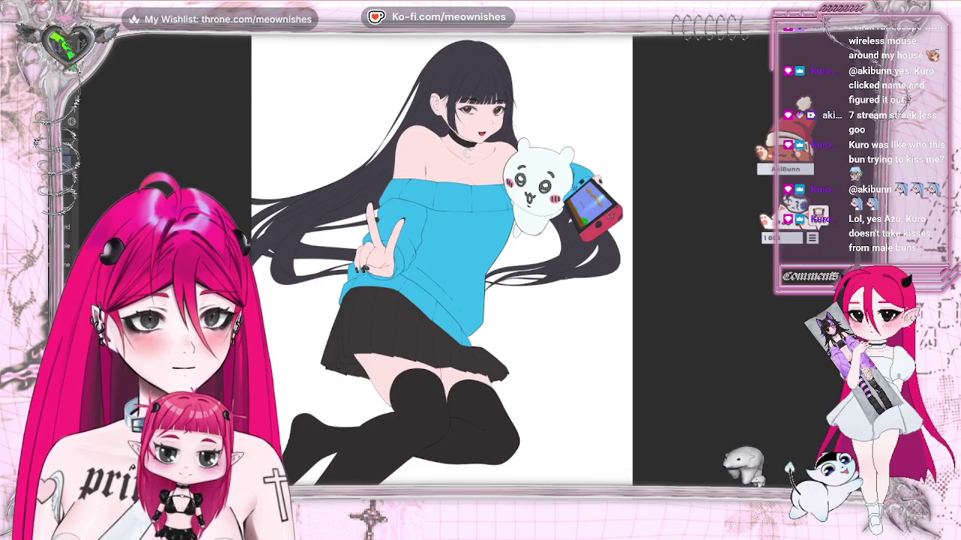
{"action": "scroll", "coordinate": [442, 255], "scroll_direction": "down", "scroll_amount": 2}
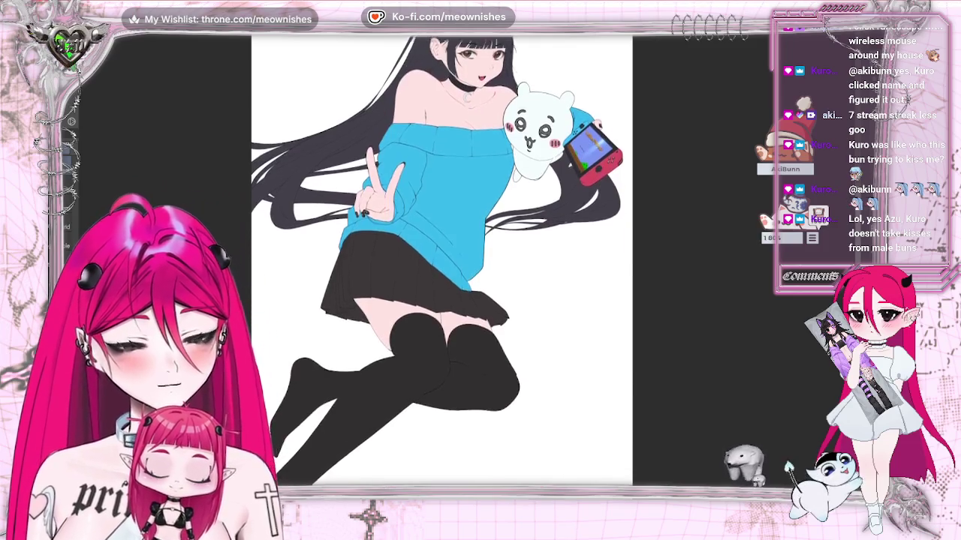
{"action": "scroll", "coordinate": [441, 255], "scroll_direction": "down", "scroll_amount": 3}
{"action": "scroll", "coordinate": [441, 255], "scroll_direction": "down", "scroll_amount": 3}
{"action": "scroll", "coordinate": [441, 255], "scroll_direction": "down", "scroll_amount": 2}
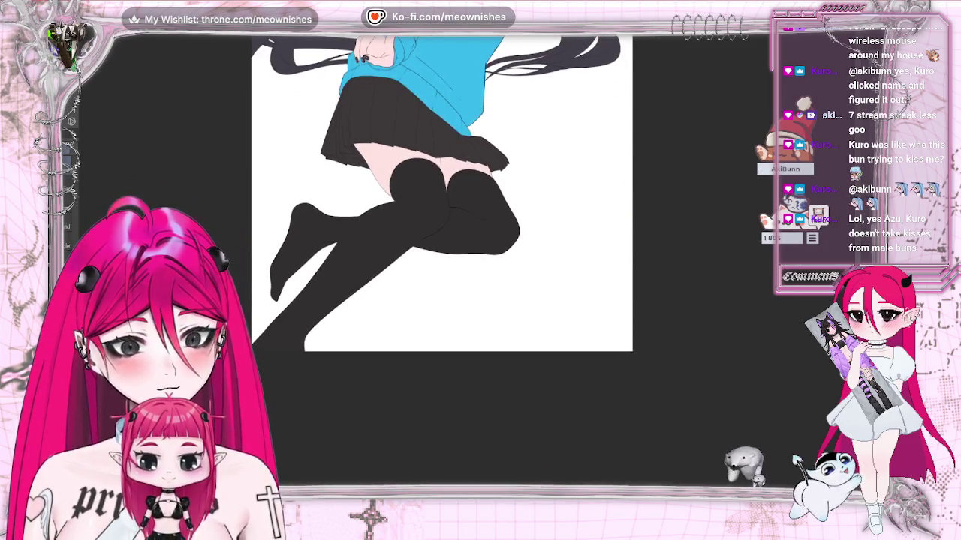
{"action": "key", "text": "ctrl+plus"}
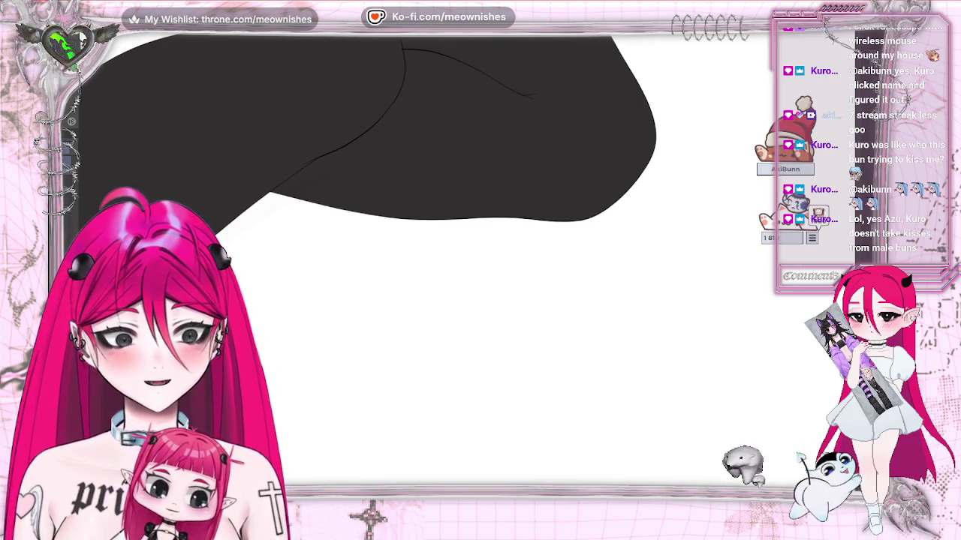
- Rotate the canvas view so the black stockings run at a steep diagonal
{"action": "left_click_drag", "start_coordinate": [211, 157], "coordinate": [315, 248]}
{"action": "left_click_drag", "start_coordinate": [420, 225], "coordinate": [467, 267]}
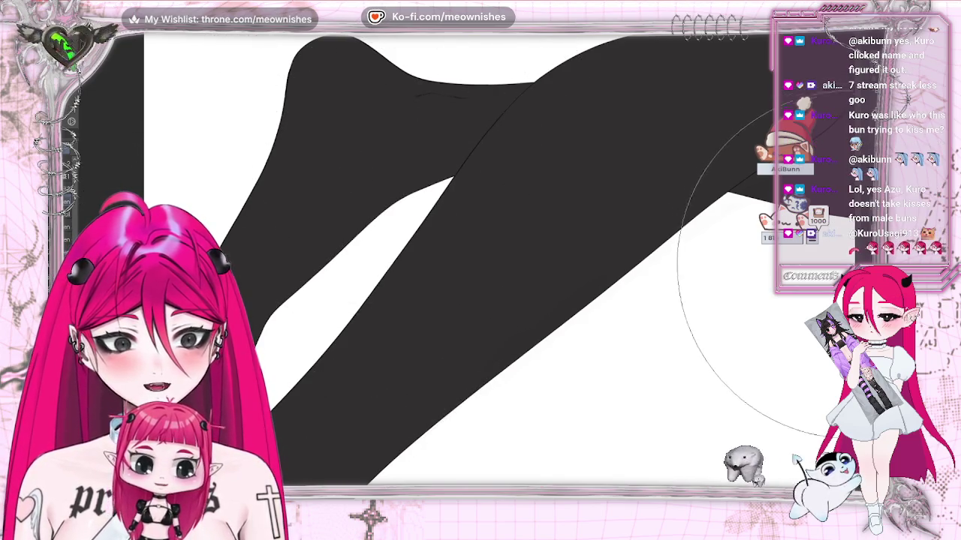
{"action": "scroll", "coordinate": [199, 341], "scroll_direction": "down", "scroll_amount": 5}
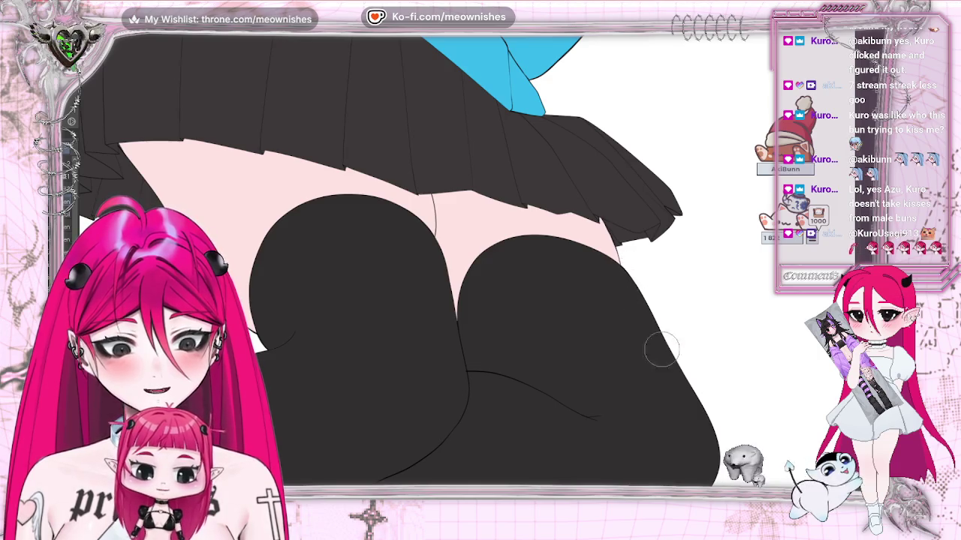
{"action": "scroll", "coordinate": [705, 469], "scroll_direction": "down", "scroll_amount": 3}
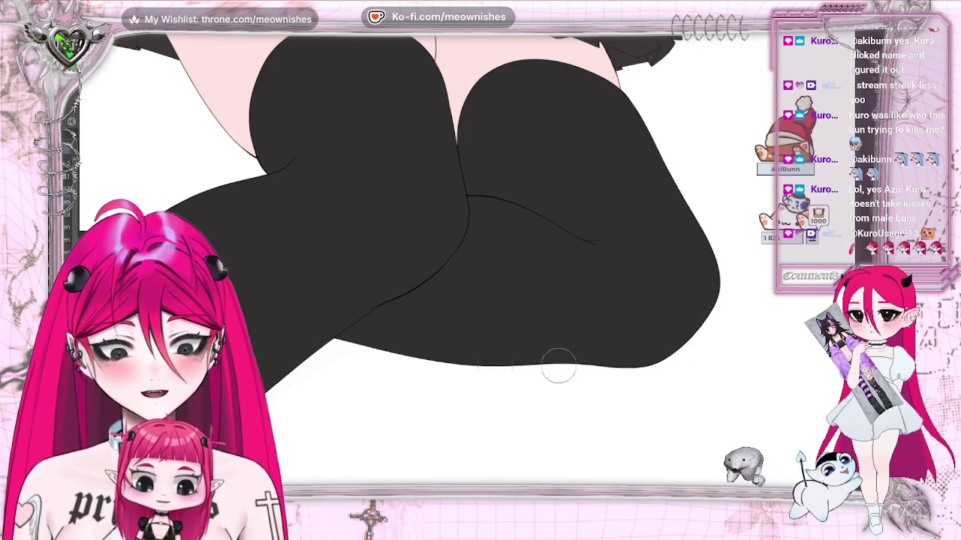
{"action": "key", "text": "minus"}
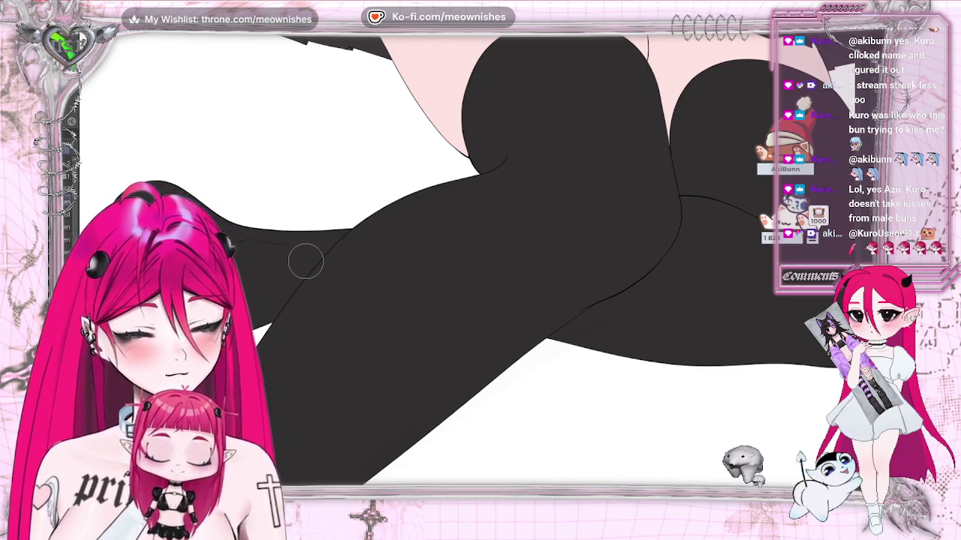
{"action": "scroll", "coordinate": [306, 261], "scroll_direction": "up", "scroll_amount": 5}
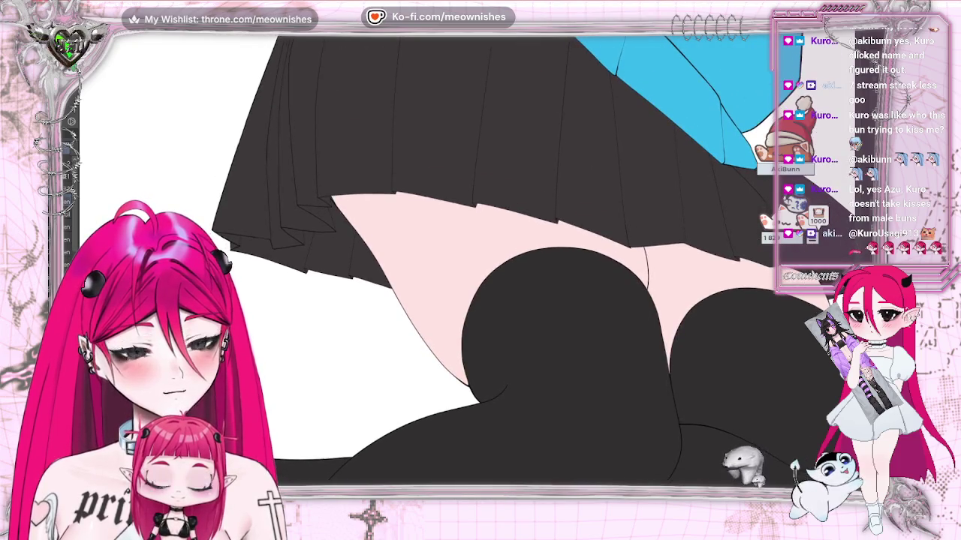
- Tilt the view and scroll up from the skirt along the blue sweater
{"action": "scroll", "coordinate": [480, 262], "scroll_direction": "up", "scroll_amount": 3}
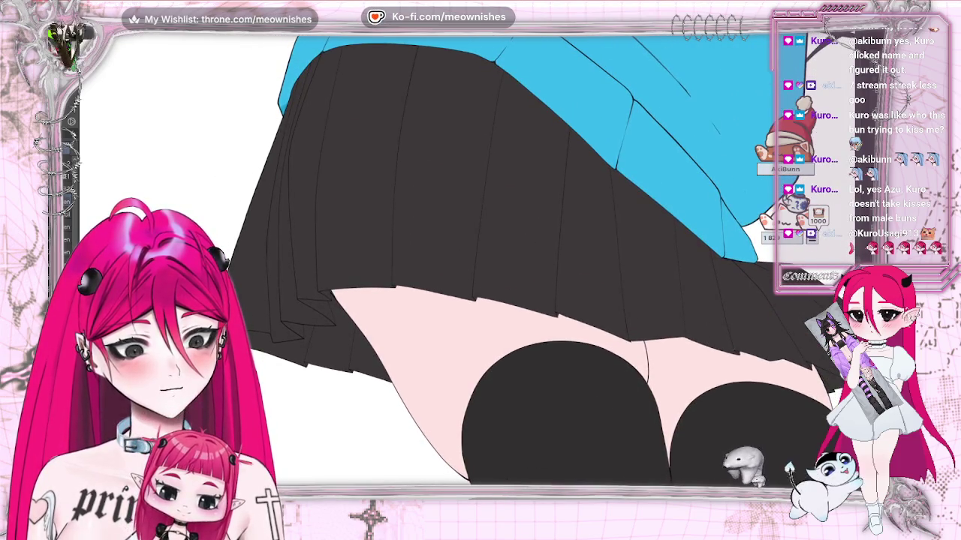
{"action": "left_click_drag", "start_coordinate": [570, 420], "coordinate": [523, 471]}
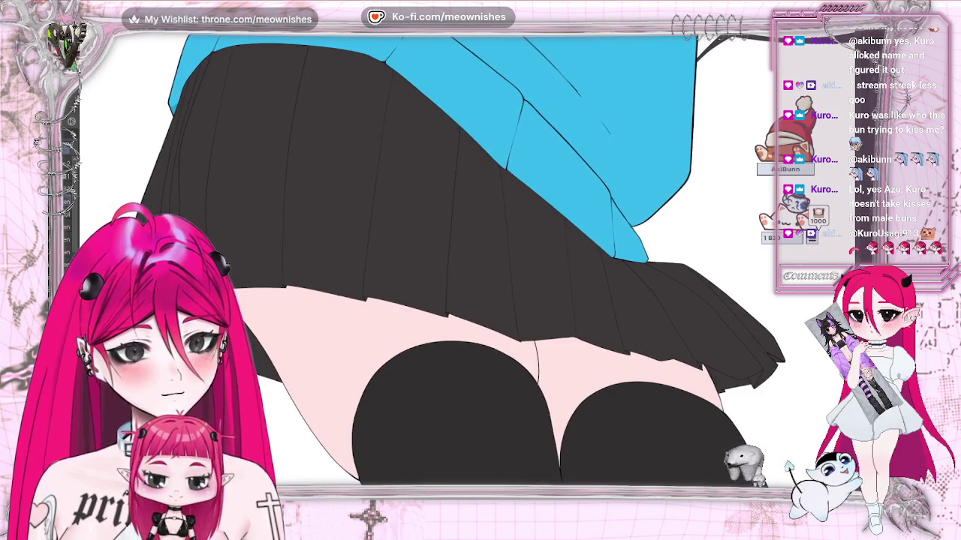
{"action": "scroll", "coordinate": [466, 262], "scroll_direction": "up", "scroll_amount": 4}
{"action": "scroll", "coordinate": [465, 263], "scroll_direction": "up", "scroll_amount": 2}
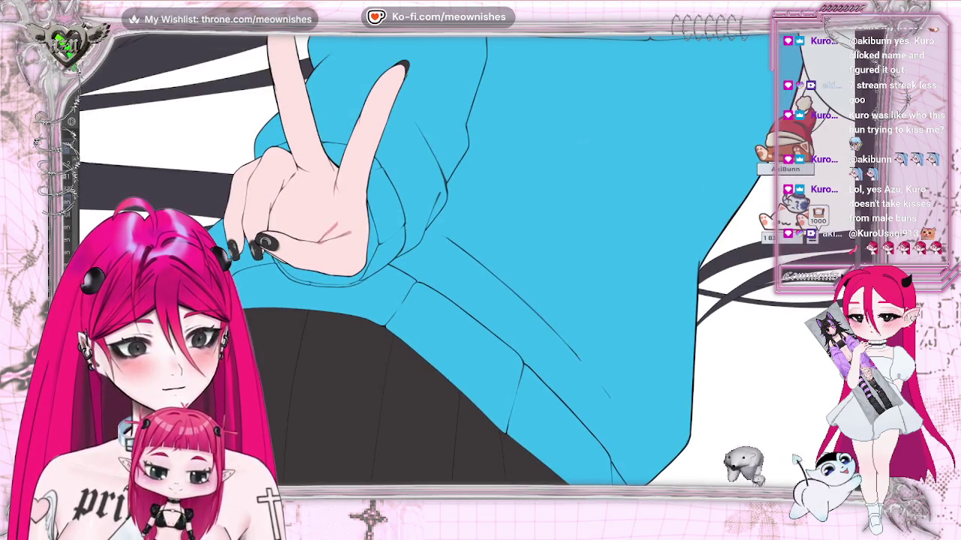
{"action": "scroll", "coordinate": [465, 263], "scroll_direction": "up", "scroll_amount": 2}
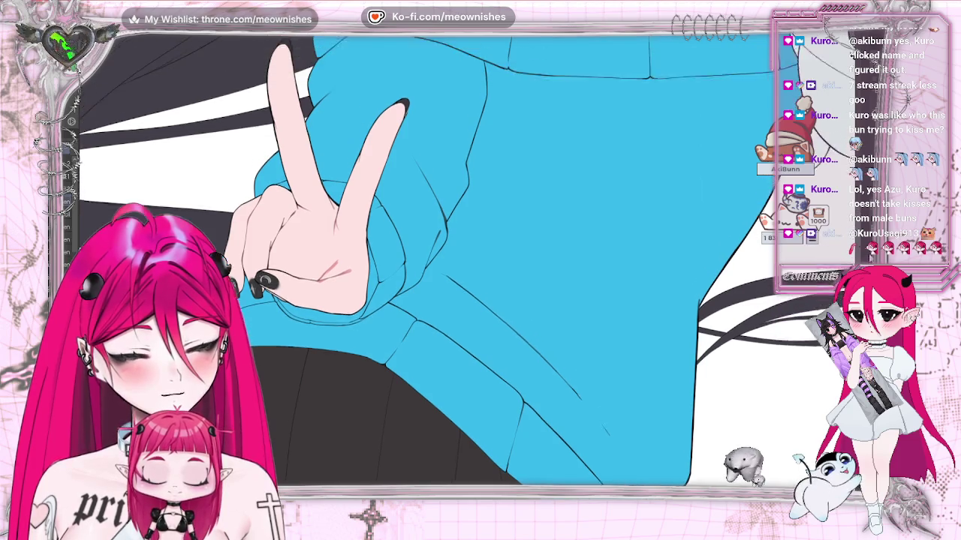
{"action": "scroll", "coordinate": [465, 262], "scroll_direction": "up", "scroll_amount": 3}
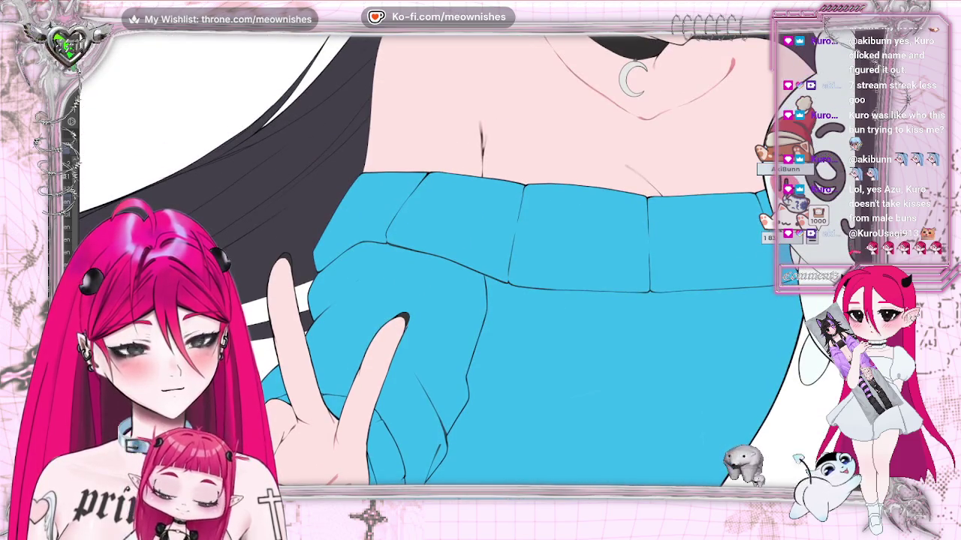
- Pan across to the plush and continue up to the girl's face
{"action": "scroll", "coordinate": [465, 262], "scroll_direction": "right", "scroll_amount": 3}
{"action": "scroll", "coordinate": [465, 263], "scroll_direction": "right", "scroll_amount": 3}
{"action": "scroll", "coordinate": [465, 263], "scroll_direction": "right", "scroll_amount": 1}
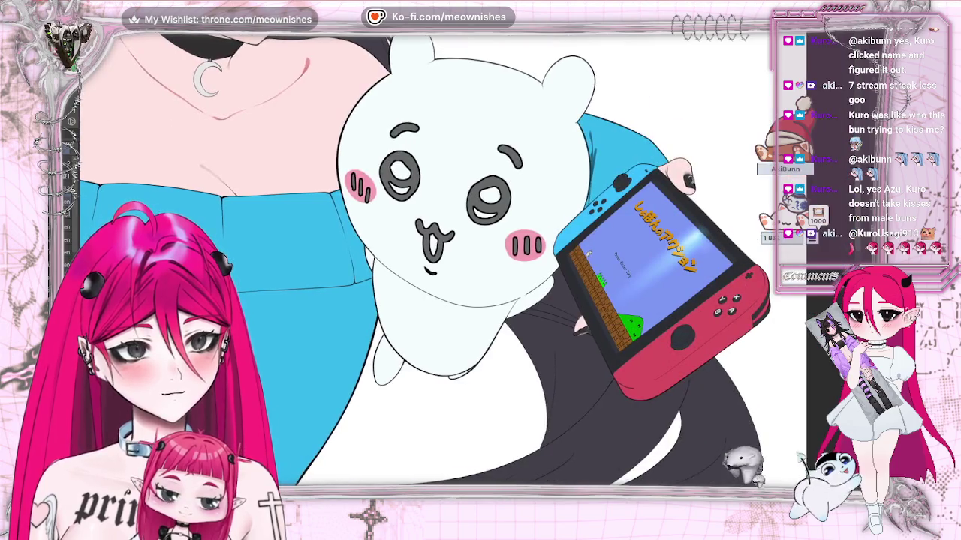
{"action": "scroll", "coordinate": [465, 262], "scroll_direction": "left", "scroll_amount": 4}
{"action": "scroll", "coordinate": [466, 263], "scroll_direction": "left", "scroll_amount": 1}
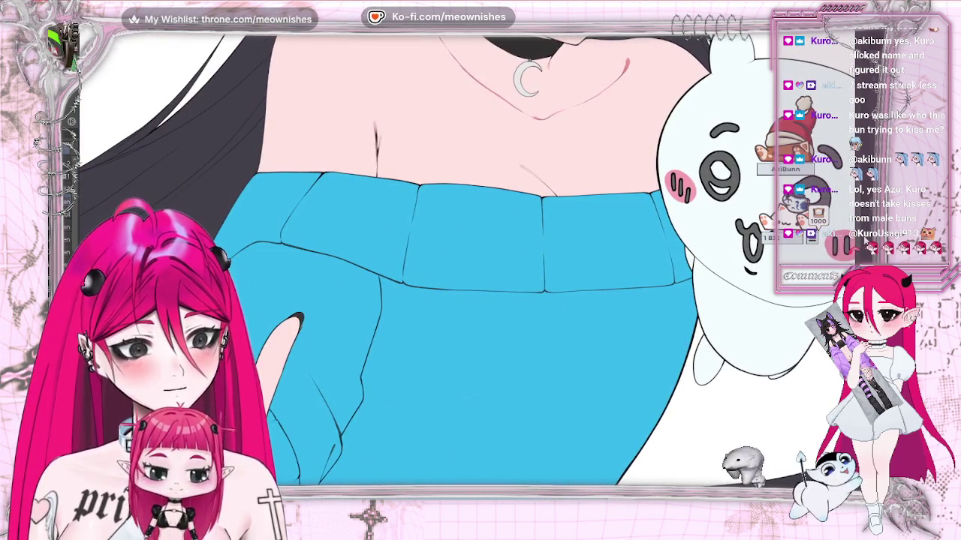
{"action": "scroll", "coordinate": [465, 263], "scroll_direction": "up", "scroll_amount": 4}
{"action": "scroll", "coordinate": [466, 262], "scroll_direction": "up", "scroll_amount": 2}
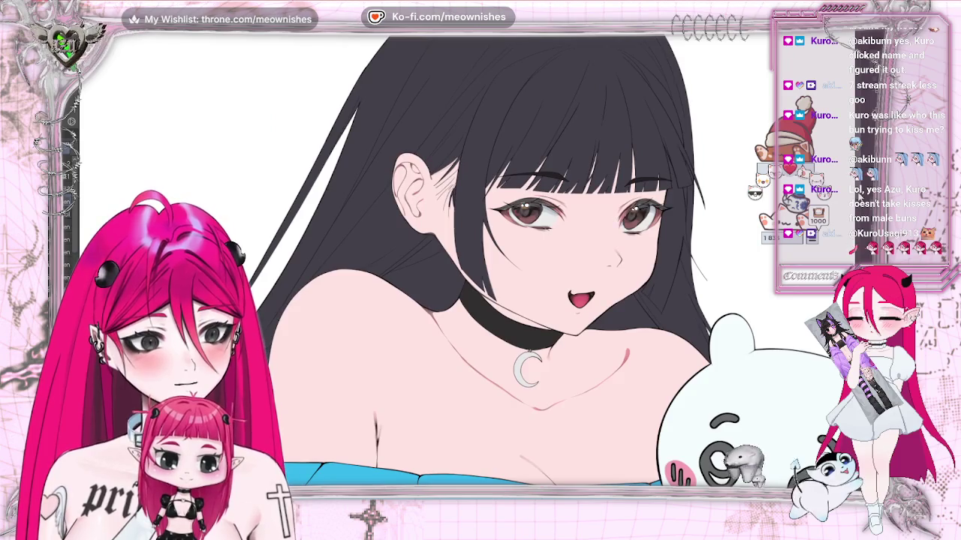
{"action": "scroll", "coordinate": [465, 262], "scroll_direction": "up", "scroll_amount": 1}
{"action": "scroll", "coordinate": [525, 225], "scroll_direction": "up", "scroll_amount": 3}
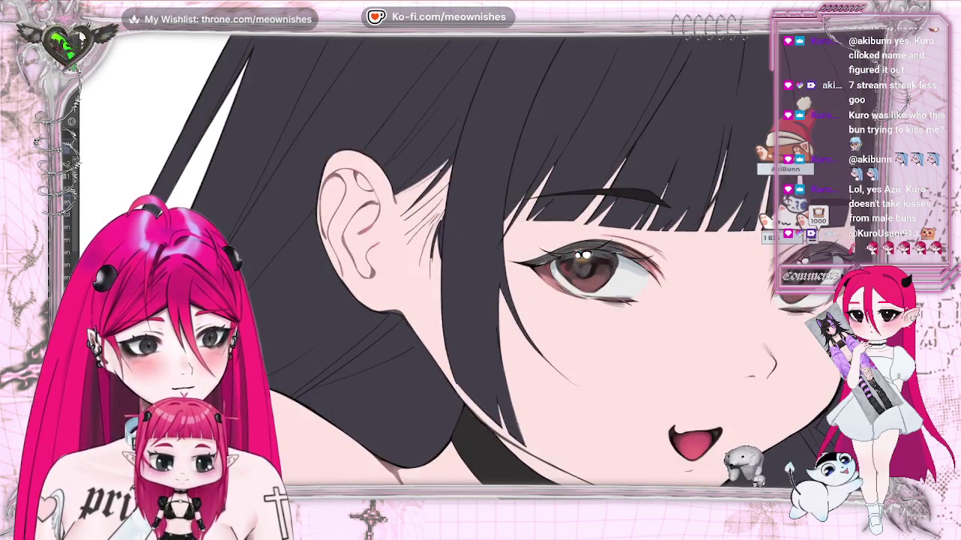
{"action": "scroll", "coordinate": [526, 225], "scroll_direction": "up", "scroll_amount": 2}
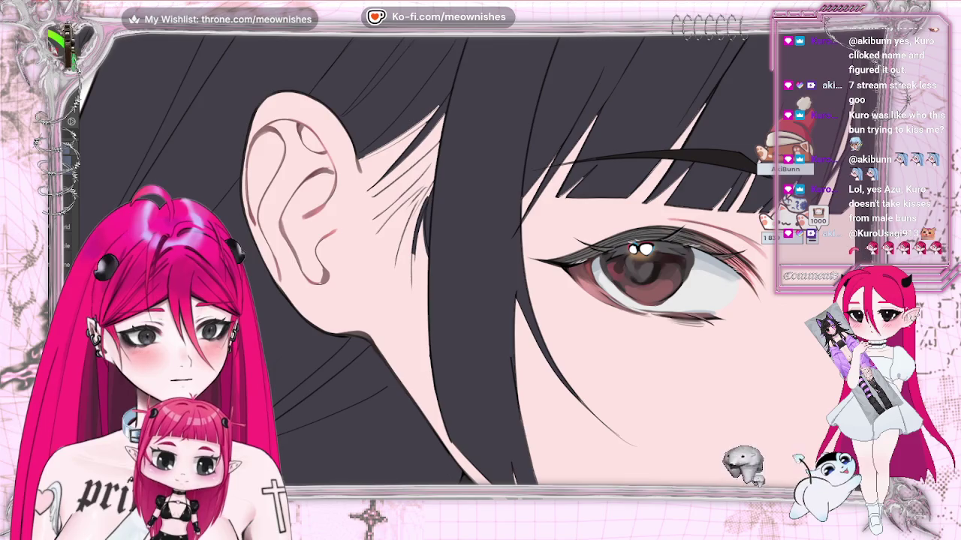
{"action": "key", "text": "ctrl+z"}
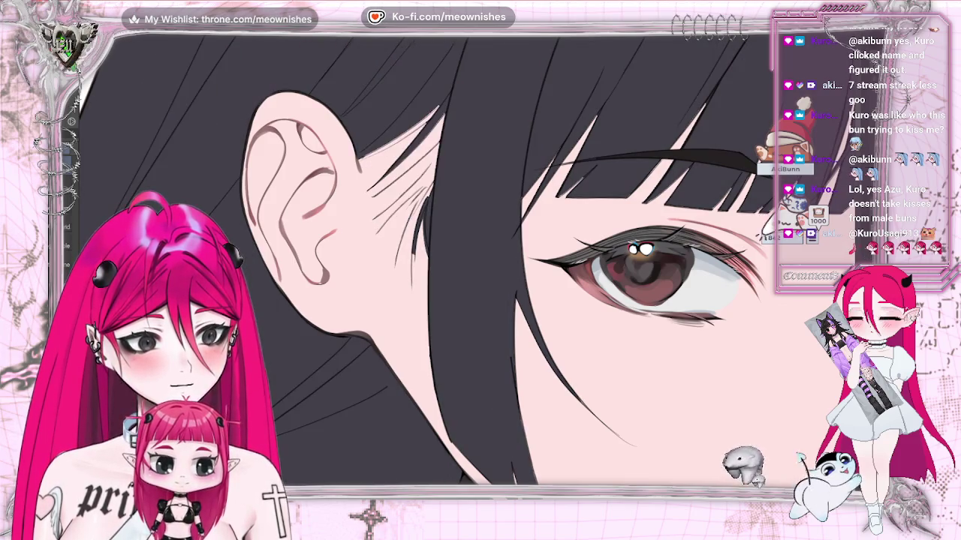
{"action": "key", "text": "ctrl+z"}
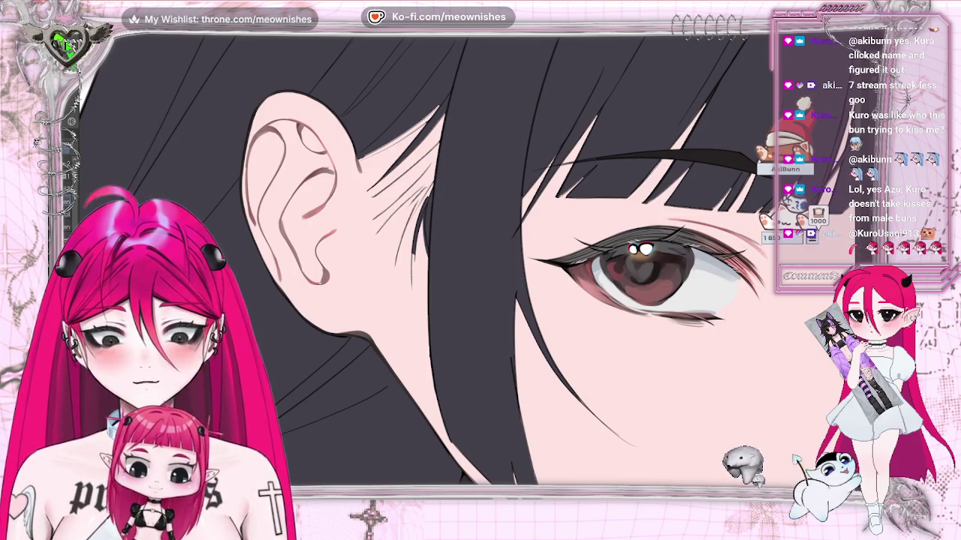
{"action": "scroll", "coordinate": [483, 266], "scroll_direction": "down", "scroll_amount": 2}
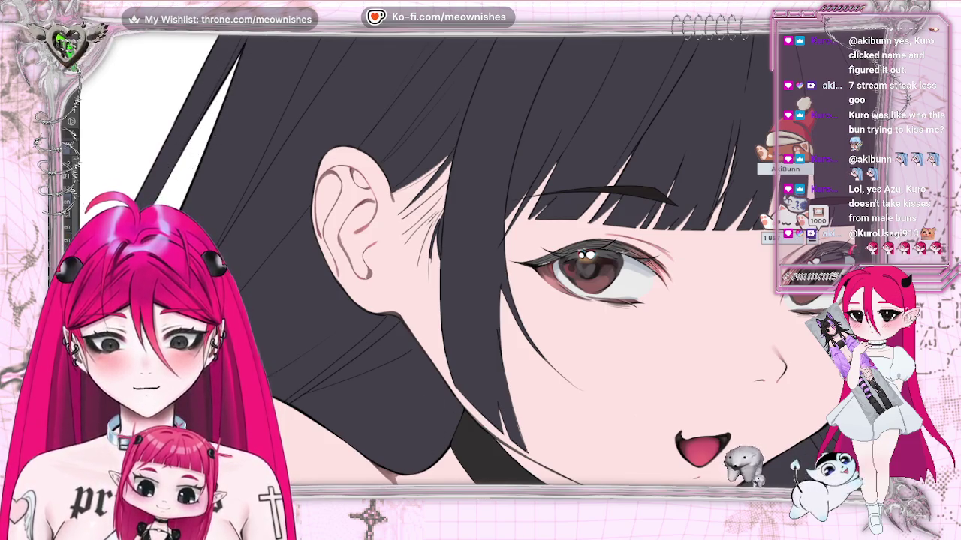
{"action": "left_click_drag", "start_coordinate": [225, 446], "coordinate": [452, 446]}
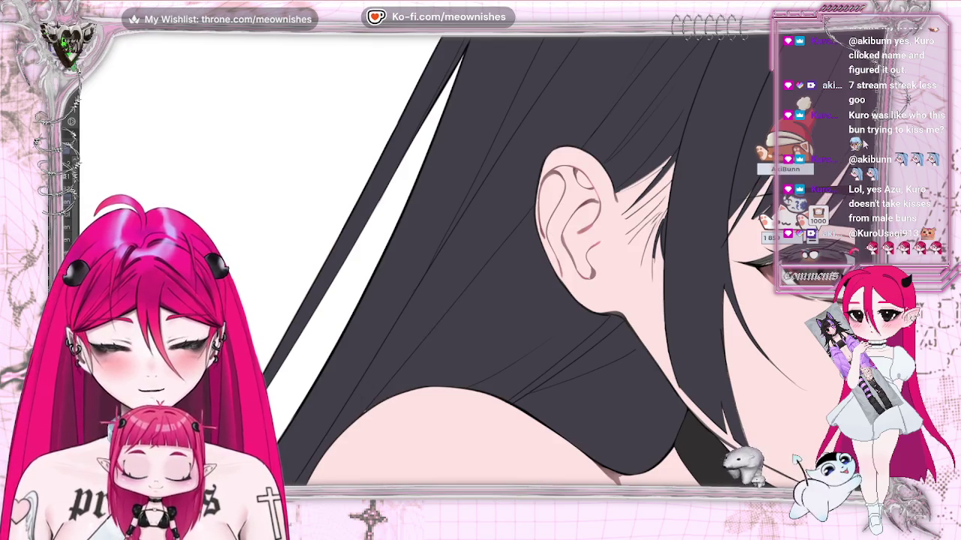
{"action": "left_click_drag", "start_coordinate": [491, 425], "coordinate": [500, 223]}
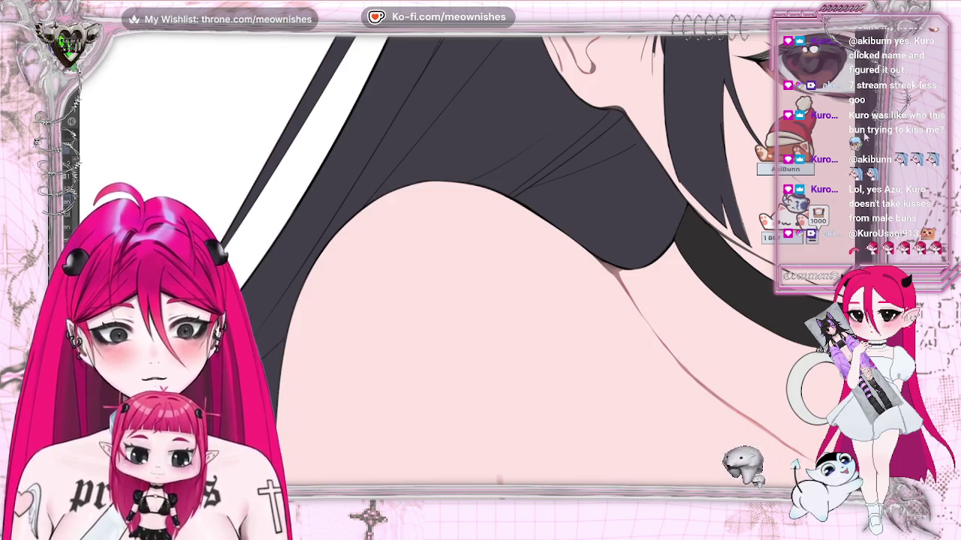
{"action": "scroll", "coordinate": [275, 193], "scroll_direction": "down", "scroll_amount": 5}
{"action": "scroll", "coordinate": [275, 193], "scroll_direction": "down", "scroll_amount": 1}
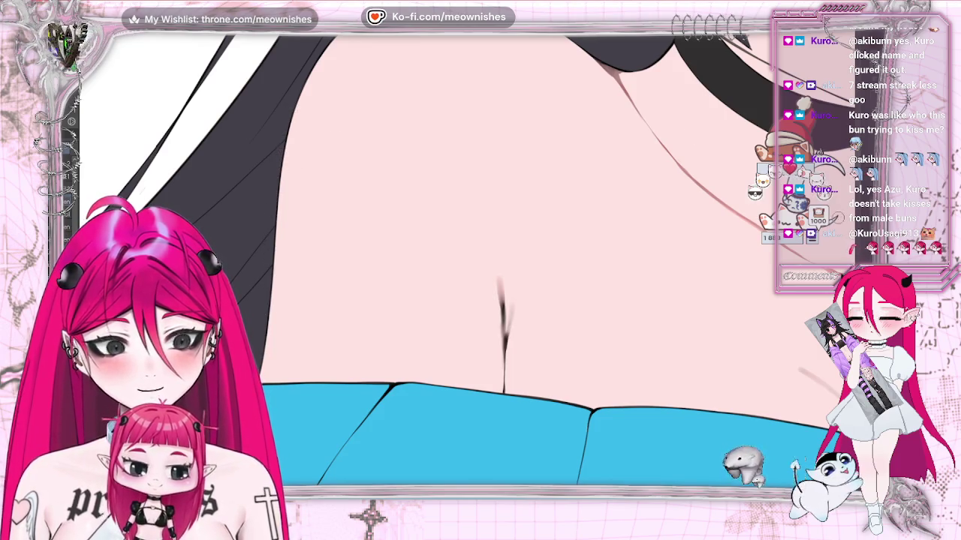
{"action": "scroll", "coordinate": [481, 263], "scroll_direction": "up", "scroll_amount": 3}
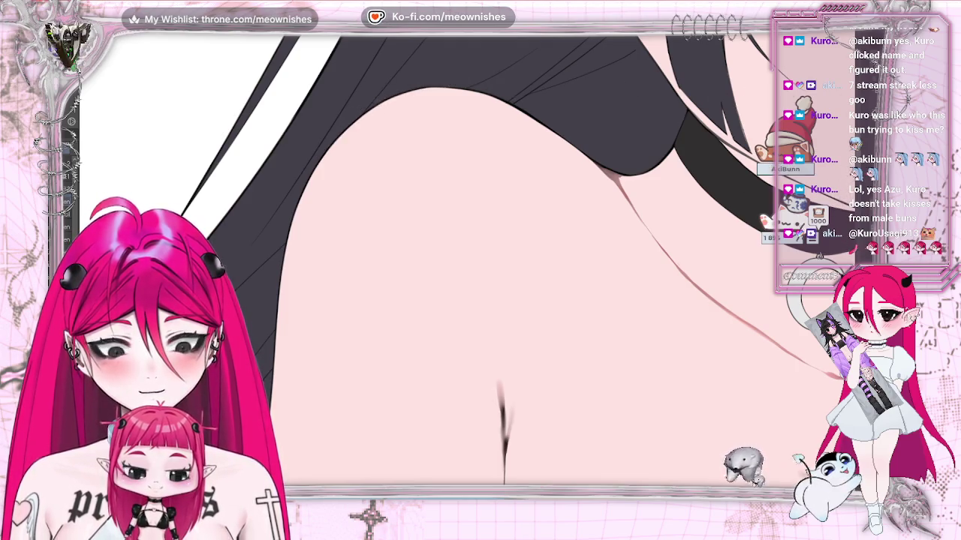
{"action": "scroll", "coordinate": [480, 262], "scroll_direction": "down", "scroll_amount": 8}
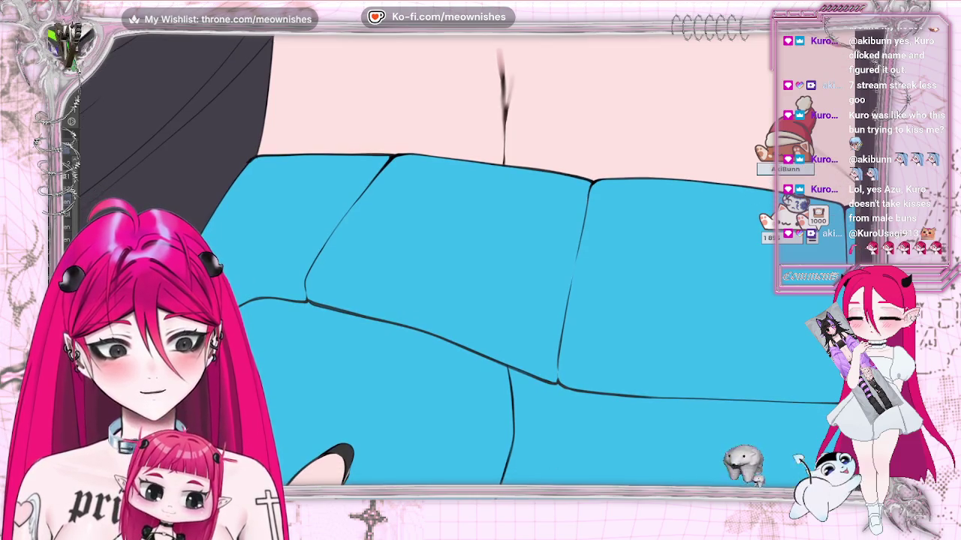
{"action": "left_click_drag", "start_coordinate": [338, 458], "coordinate": [585, 361]}
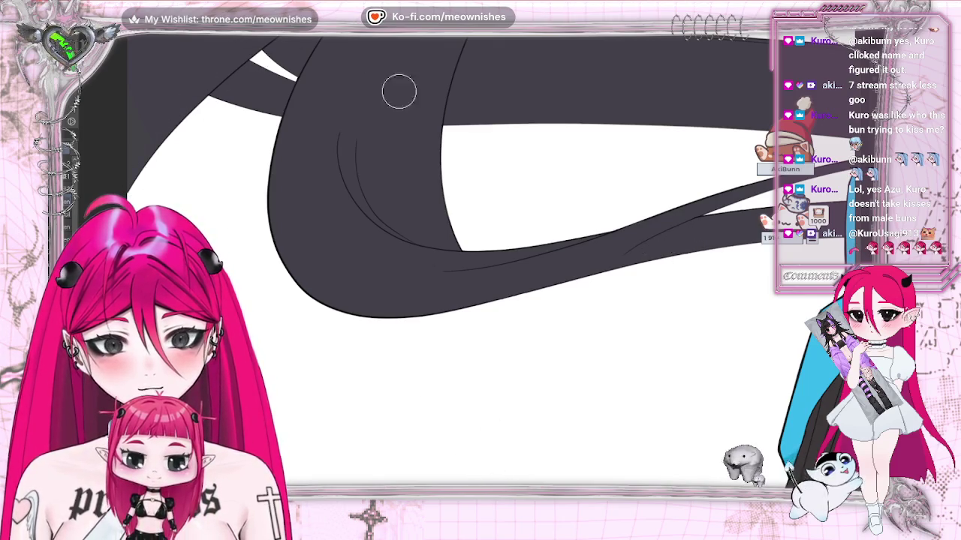
{"action": "key", "text": "h"}
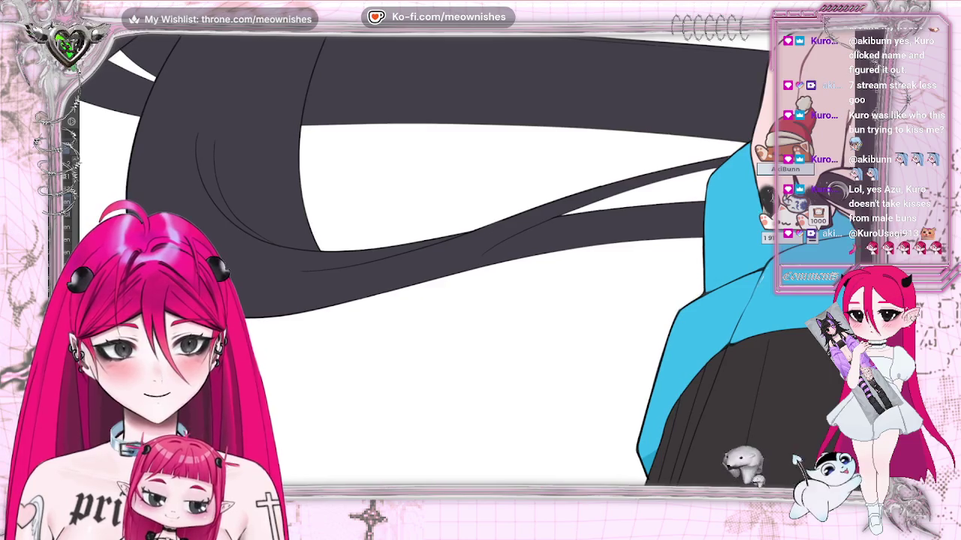
{"action": "key", "text": "h"}
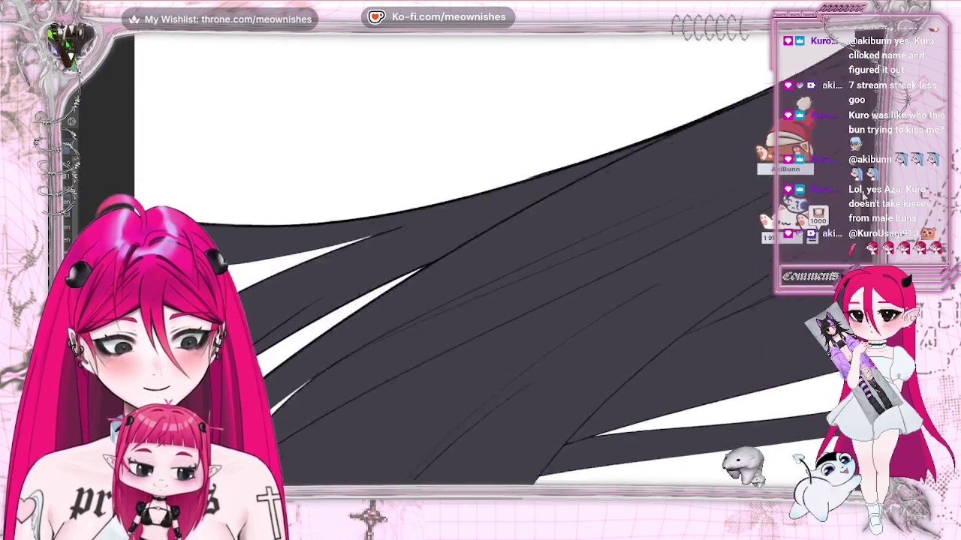
{"action": "left_click_drag", "start_coordinate": [450, 300], "coordinate": [698, 255]}
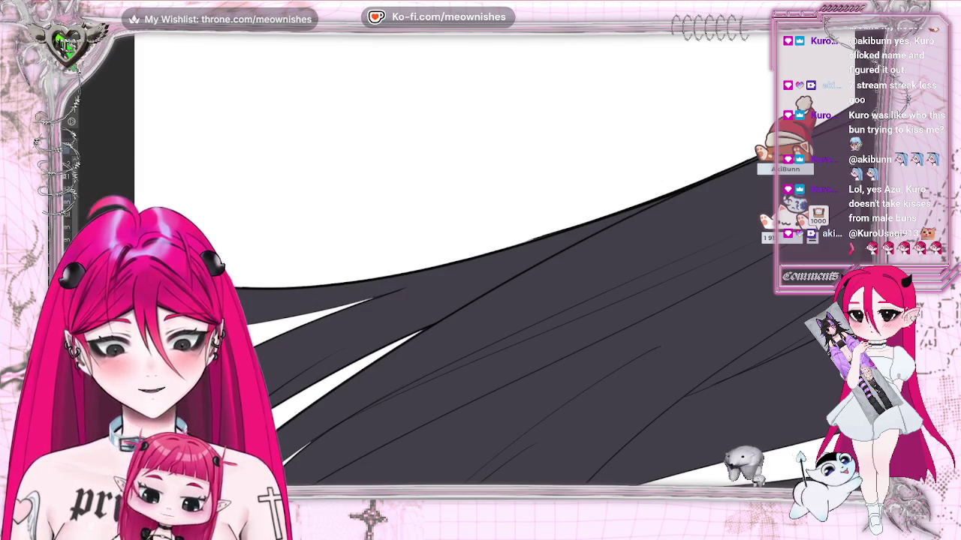
{"action": "left_click_drag", "start_coordinate": [525, 338], "coordinate": [338, 188]}
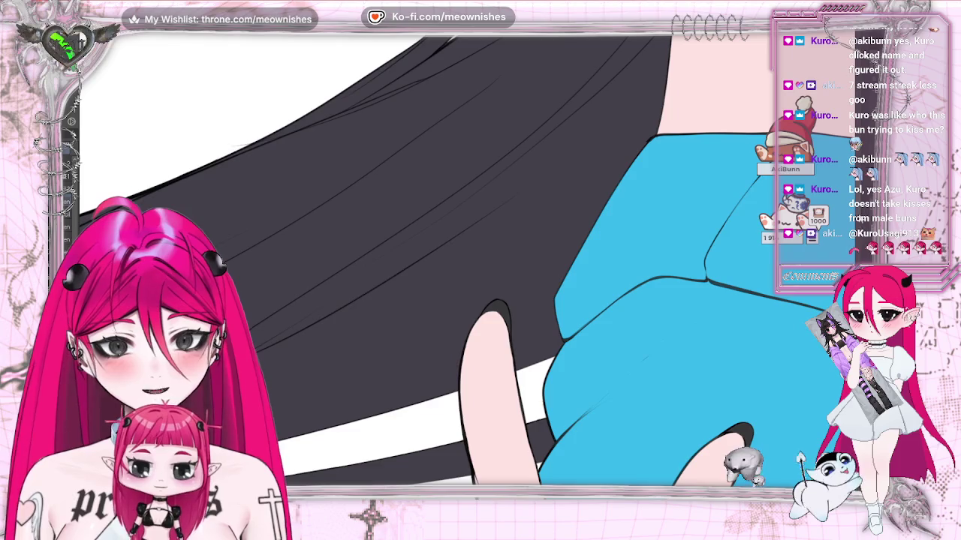
{"action": "left_click_drag", "start_coordinate": [487, 75], "coordinate": [536, 174]}
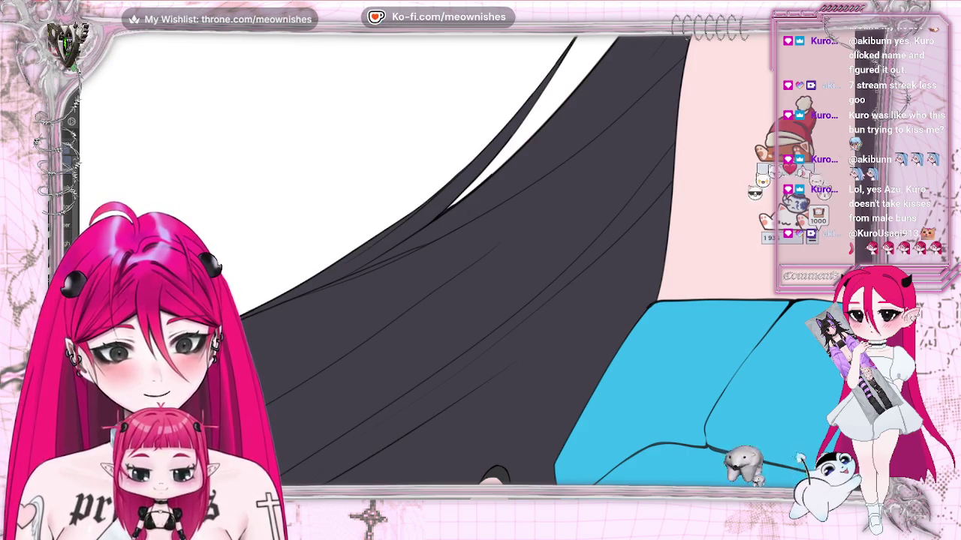
{"action": "left_click_drag", "start_coordinate": [750, 225], "coordinate": [527, 432]}
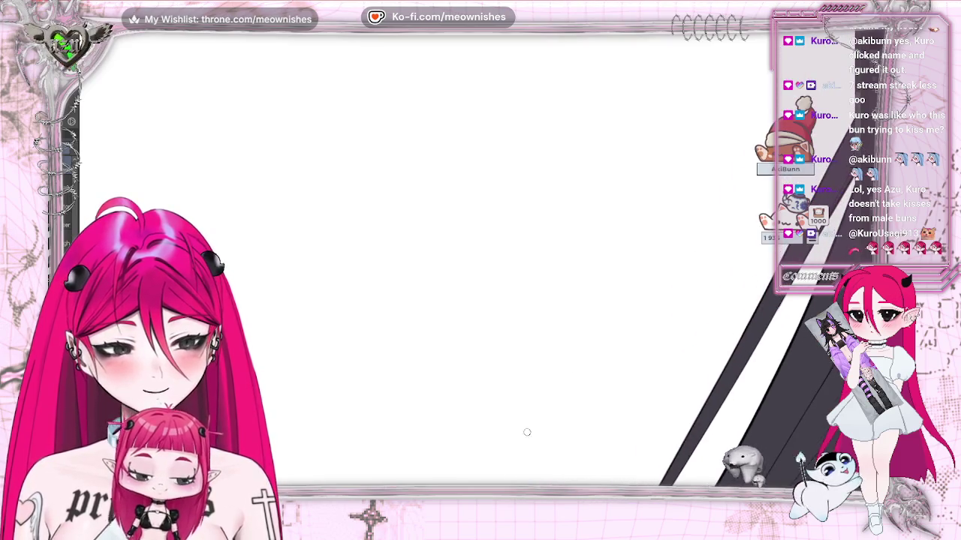
- Mirror the view, paint a dark hair strand beside her eye, then zoom out
{"action": "scroll", "coordinate": [525, 262], "scroll_direction": "up", "scroll_amount": 5}
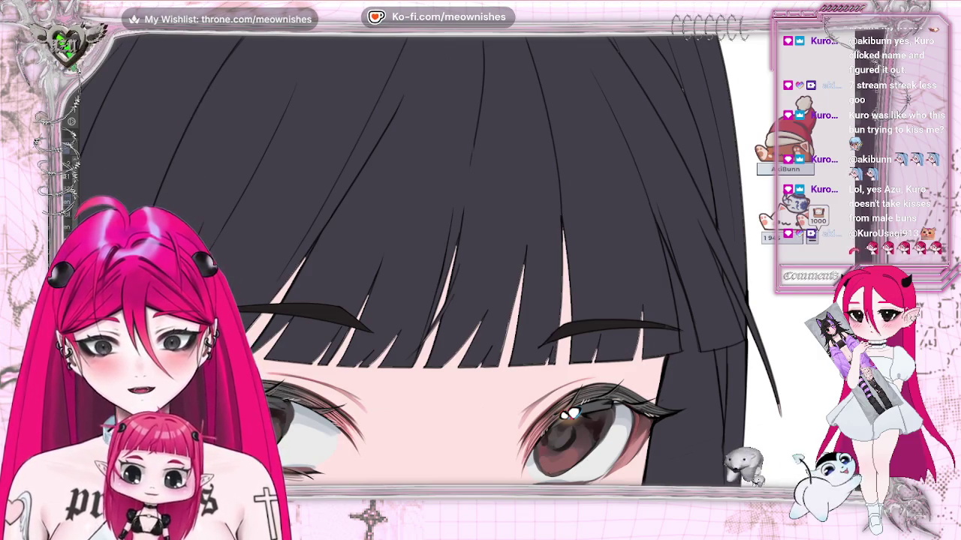
{"action": "scroll", "coordinate": [495, 263], "scroll_direction": "up", "scroll_amount": 2}
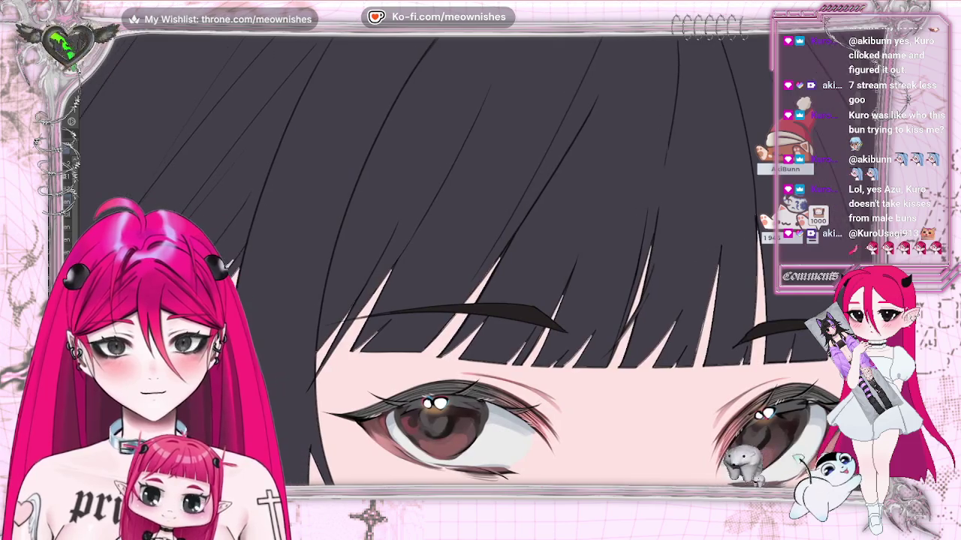
{"action": "scroll", "coordinate": [495, 263], "scroll_direction": "up", "scroll_amount": 1}
{"action": "scroll", "coordinate": [495, 263], "scroll_direction": "up", "scroll_amount": 2}
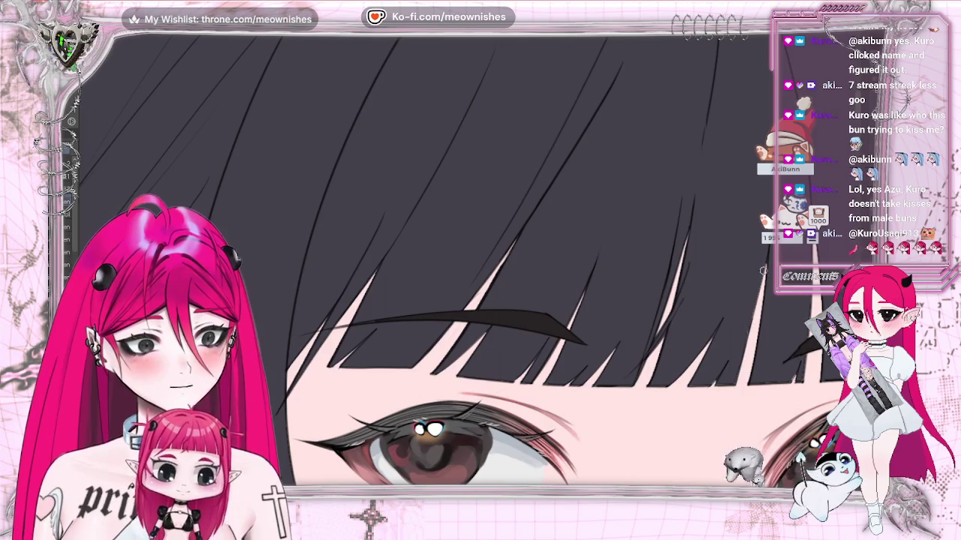
{"action": "key", "text": "h"}
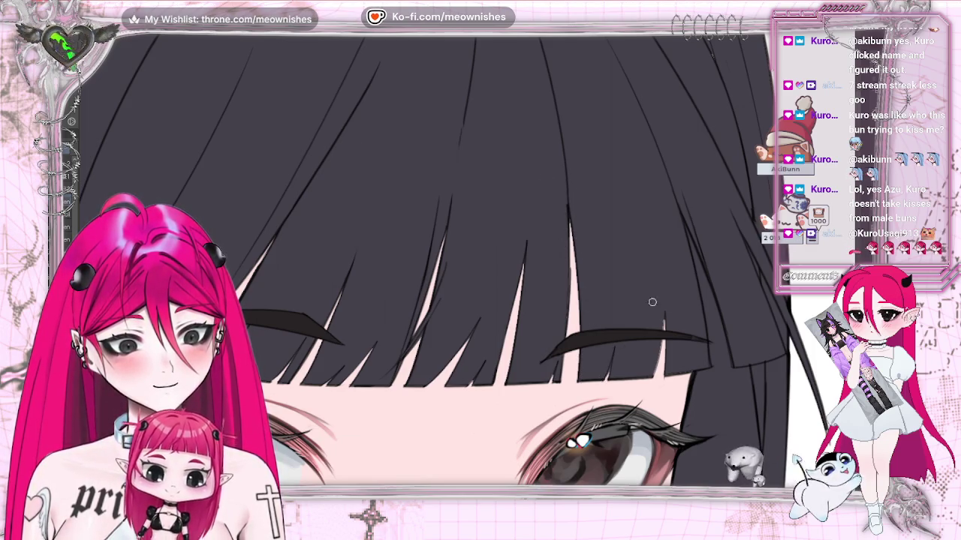
{"action": "left_click_drag", "start_coordinate": [662, 318], "coordinate": [652, 377]}
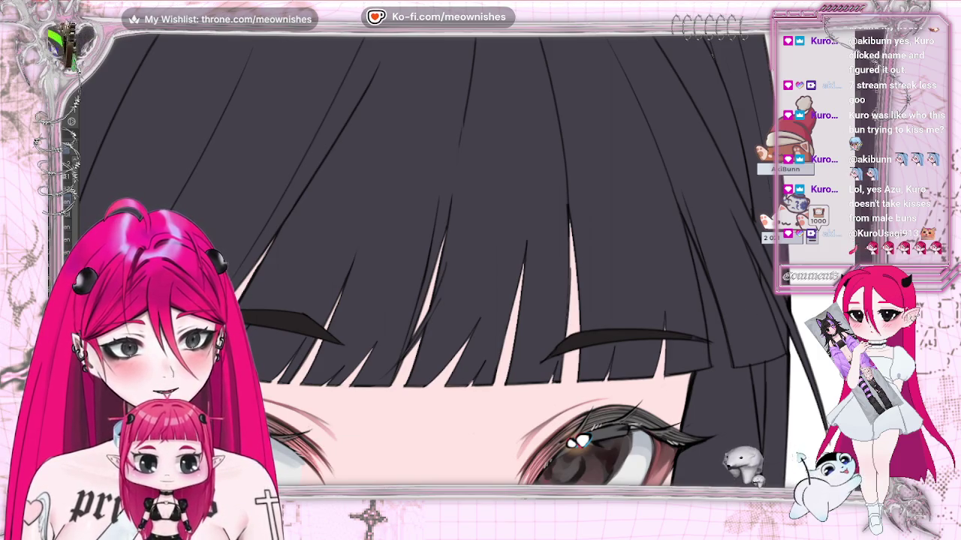
{"action": "key", "text": "ctrl+minus"}
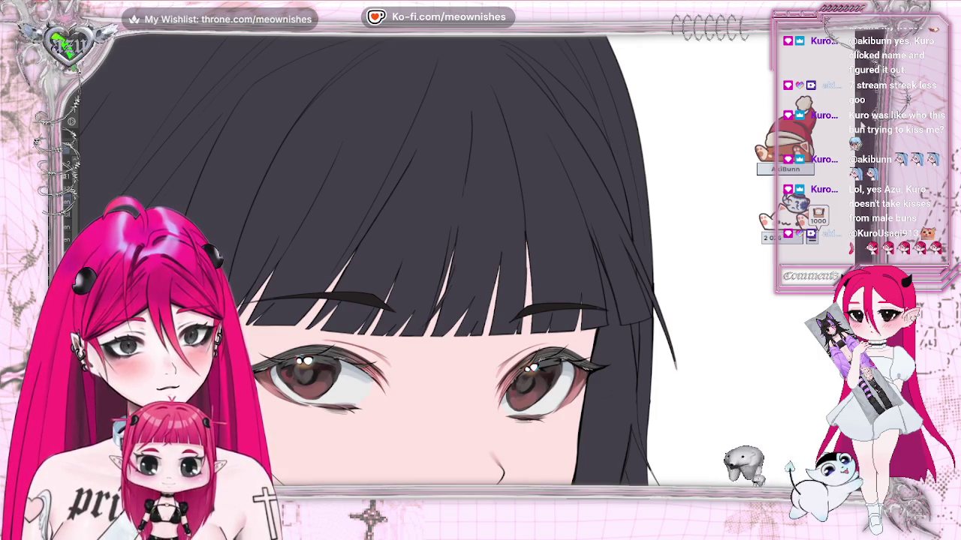
{"action": "scroll", "coordinate": [450, 263], "scroll_direction": "up", "scroll_amount": 5}
{"action": "scroll", "coordinate": [450, 263], "scroll_direction": "up", "scroll_amount": 1}
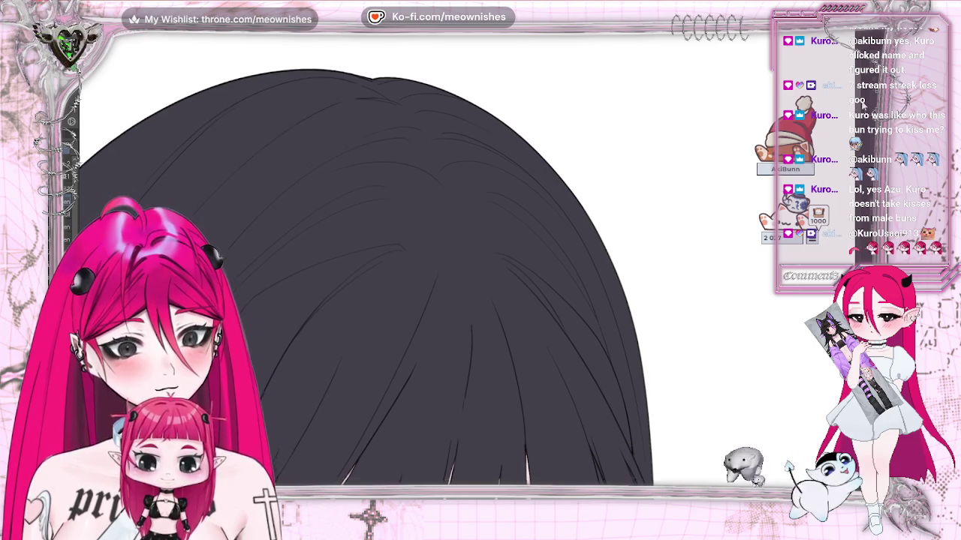
{"action": "scroll", "coordinate": [367, 262], "scroll_direction": "down", "scroll_amount": 3}
{"action": "key", "text": "ctrl+0"}
{"action": "scroll", "coordinate": [466, 260], "scroll_direction": "up", "scroll_amount": 3}
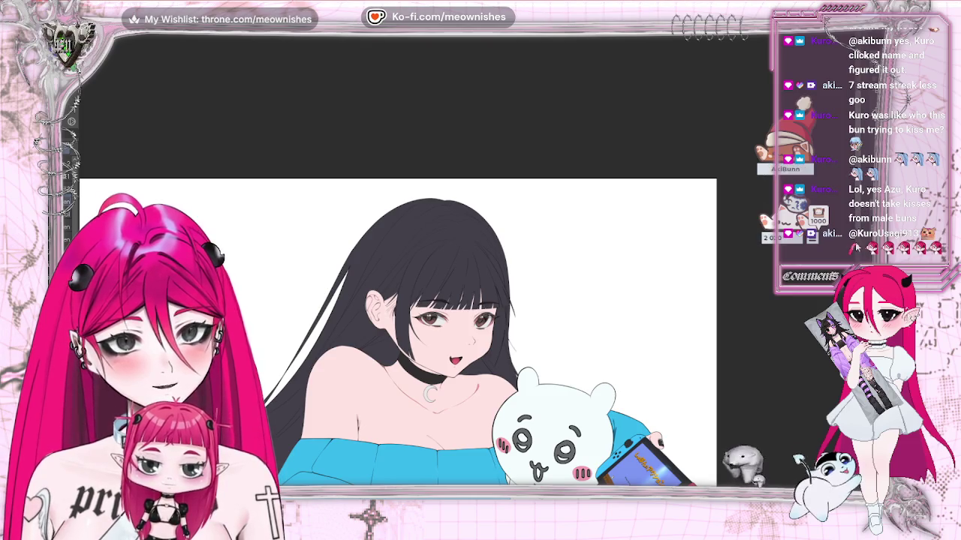
{"action": "scroll", "coordinate": [398, 330], "scroll_direction": "down", "scroll_amount": 2}
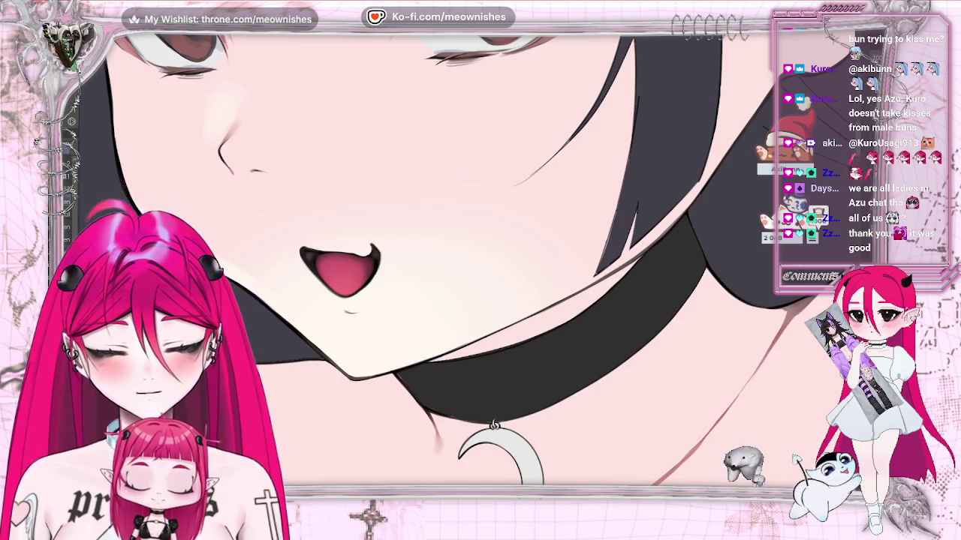
{"action": "key", "text": "h"}
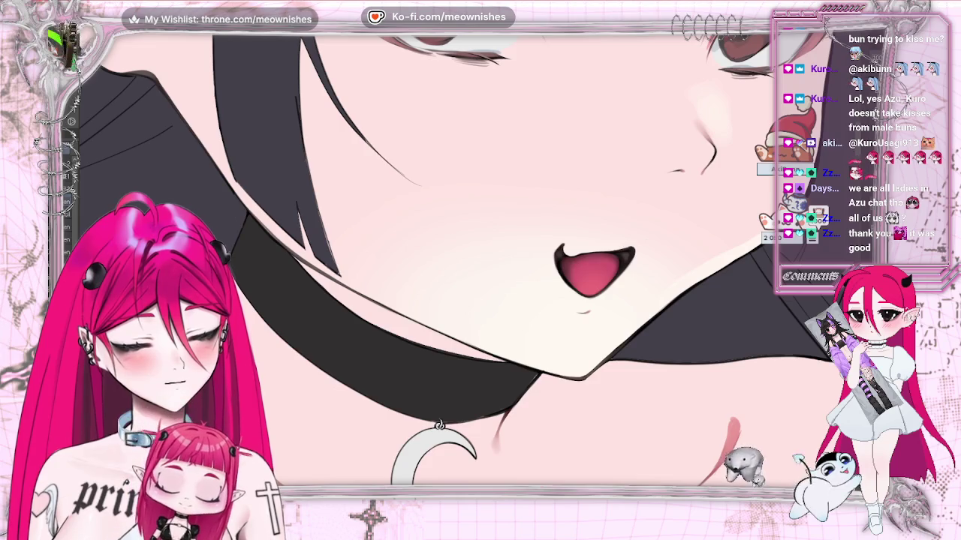
{"action": "key", "text": "h"}
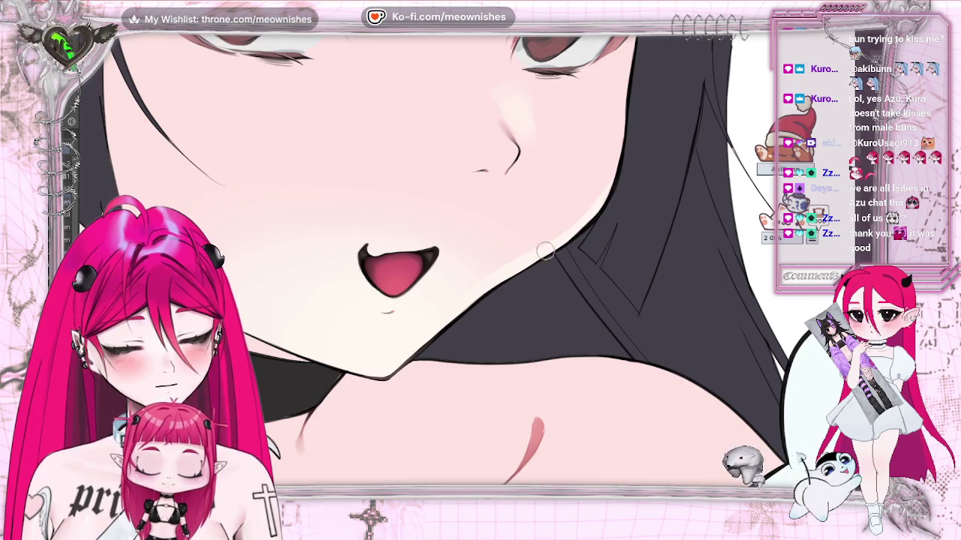
{"action": "key", "text": "bracketright"}
{"action": "key", "text": "bracketright"}
{"action": "key", "text": "bracketright"}
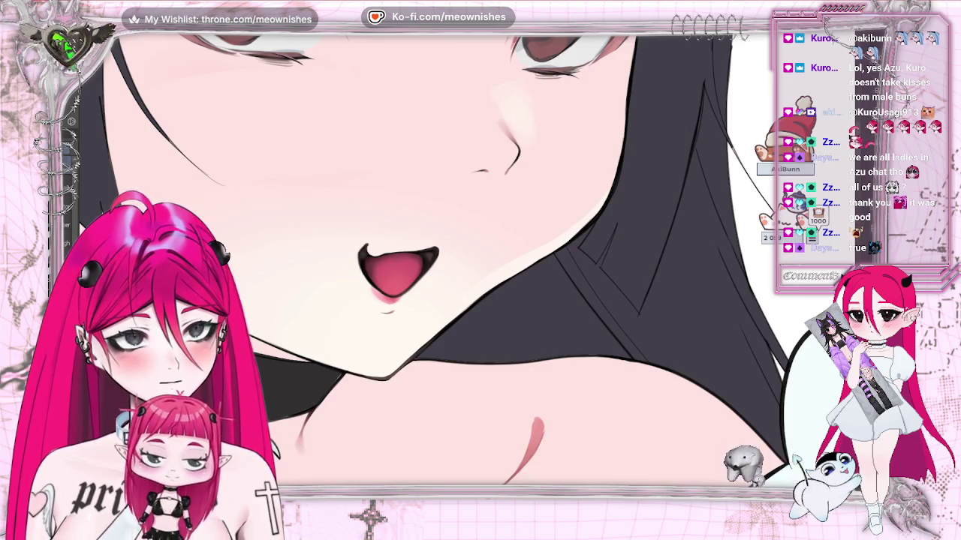
{"action": "key", "text": "ctrl+plus"}
{"action": "key", "text": "ctrl+plus"}
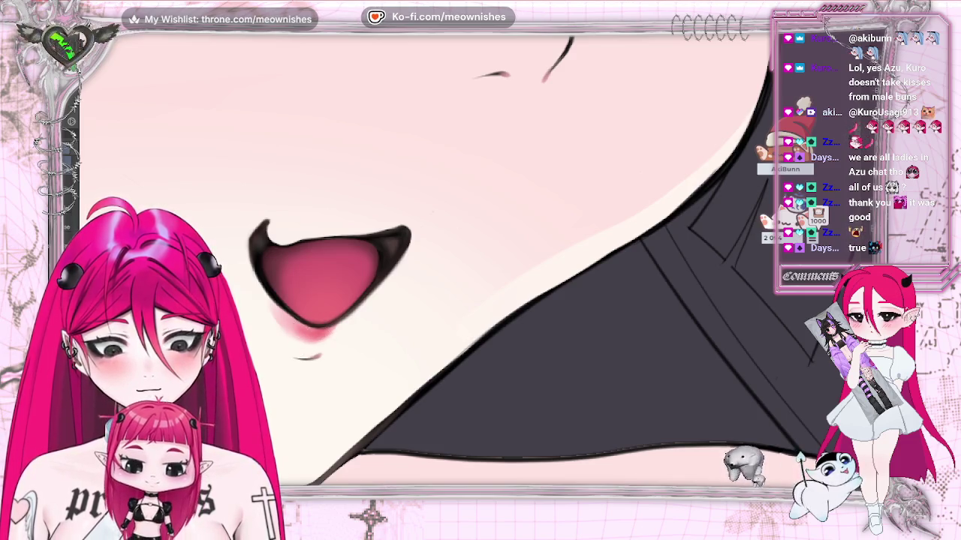
{"action": "key", "text": "ctrl+0"}
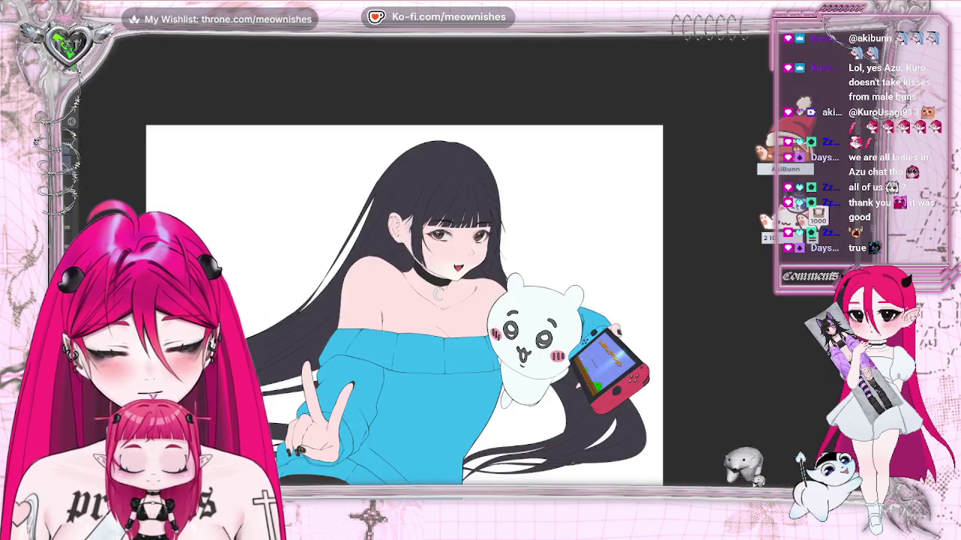
- Undo the last edit so pink blush appears on both cheeks, then look around the face
{"action": "scroll", "coordinate": [466, 267], "scroll_direction": "up", "scroll_amount": 5}
{"action": "scroll", "coordinate": [465, 267], "scroll_direction": "up", "scroll_amount": 5}
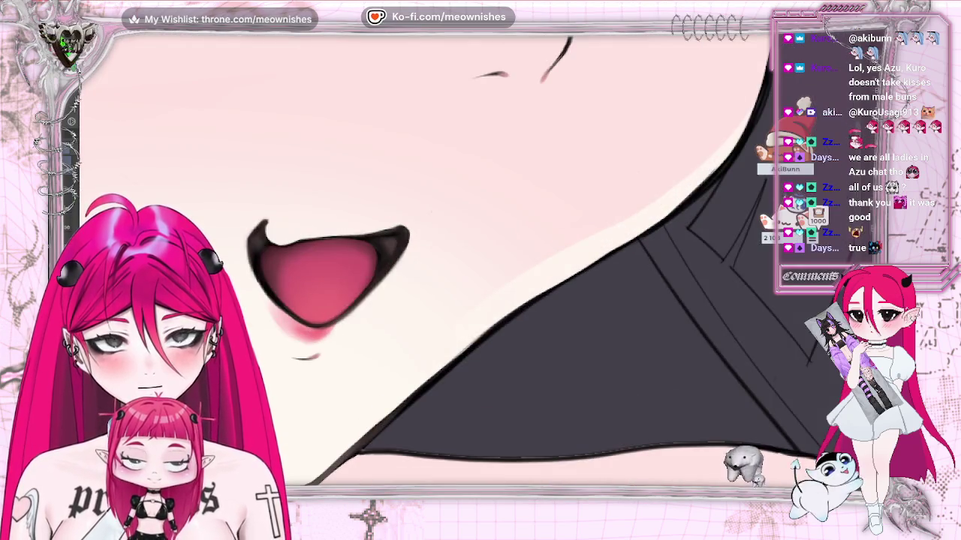
{"action": "scroll", "coordinate": [450, 270], "scroll_direction": "down", "scroll_amount": 2}
{"action": "scroll", "coordinate": [450, 270], "scroll_direction": "down", "scroll_amount": 3}
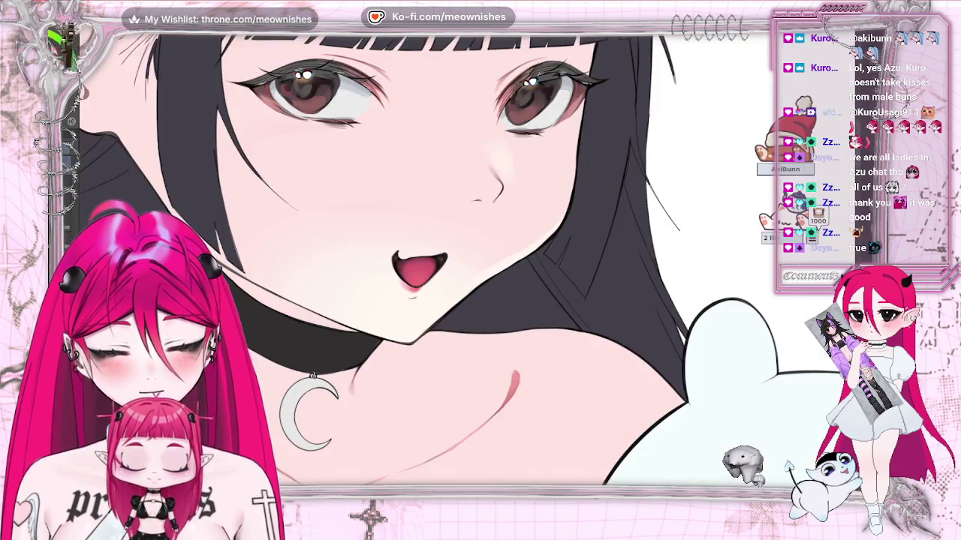
{"action": "scroll", "coordinate": [450, 270], "scroll_direction": "down", "scroll_amount": 1}
{"action": "scroll", "coordinate": [450, 270], "scroll_direction": "down", "scroll_amount": 1}
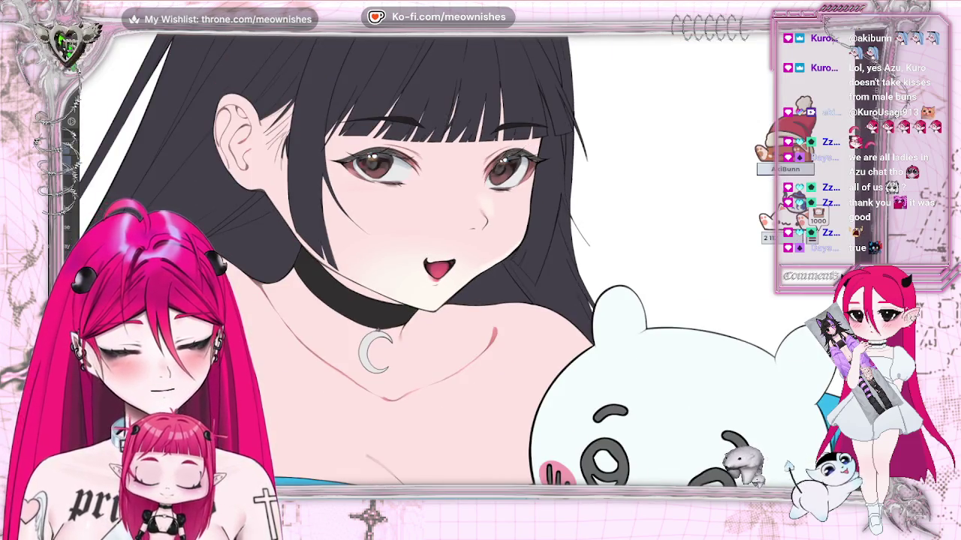
{"action": "key", "text": "ctrl+z"}
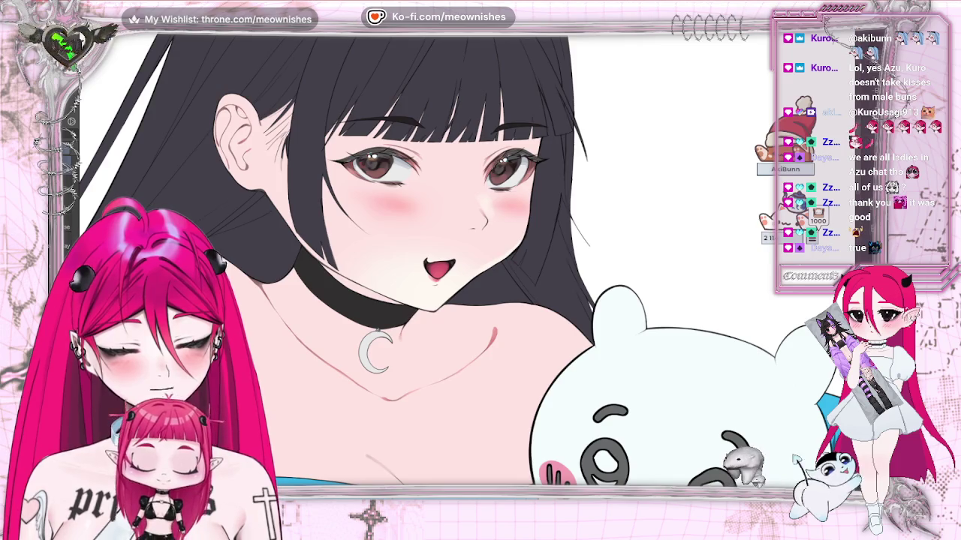
{"action": "scroll", "coordinate": [451, 270], "scroll_direction": "up", "scroll_amount": 1}
{"action": "scroll", "coordinate": [450, 270], "scroll_direction": "up", "scroll_amount": 1}
{"action": "scroll", "coordinate": [450, 270], "scroll_direction": "up", "scroll_amount": 3}
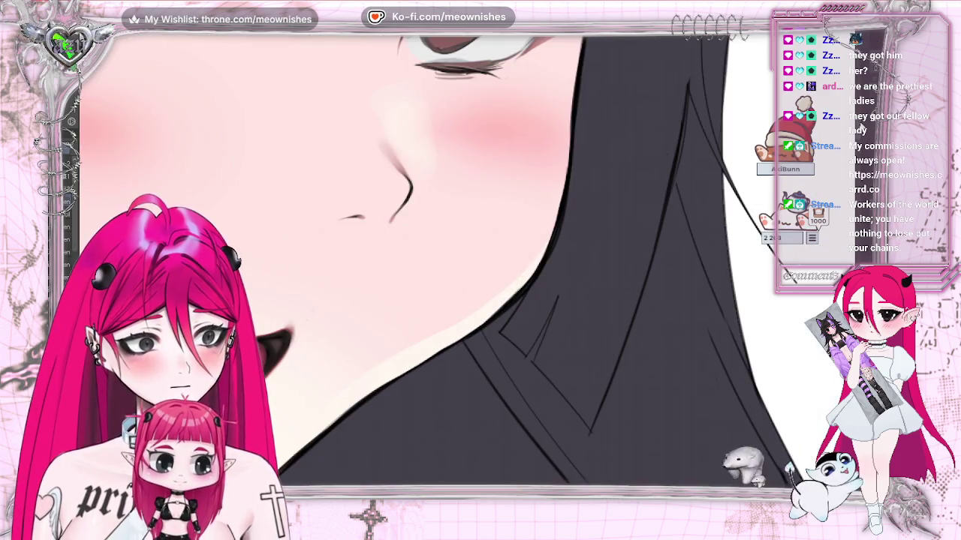
{"action": "scroll", "coordinate": [450, 270], "scroll_direction": "down", "scroll_amount": 3}
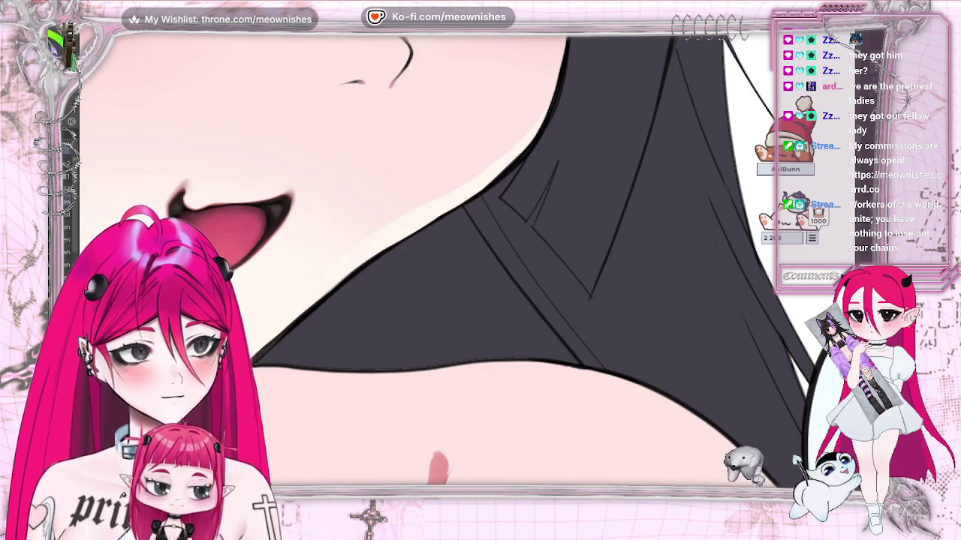
{"action": "scroll", "coordinate": [413, 238], "scroll_direction": "down", "scroll_amount": 3}
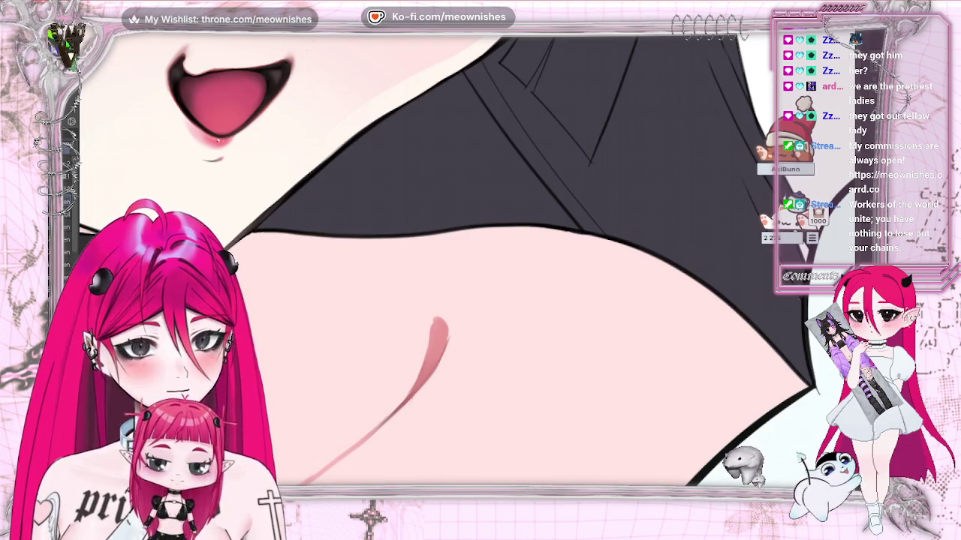
{"action": "scroll", "coordinate": [593, 164], "scroll_direction": "up", "scroll_amount": 5}
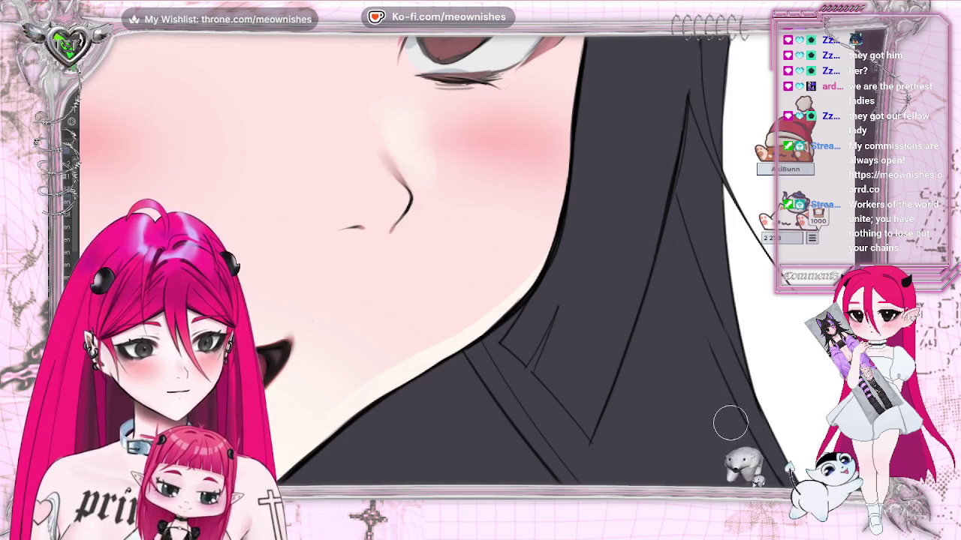
{"action": "scroll", "coordinate": [421, 263], "scroll_direction": "up", "scroll_amount": 5}
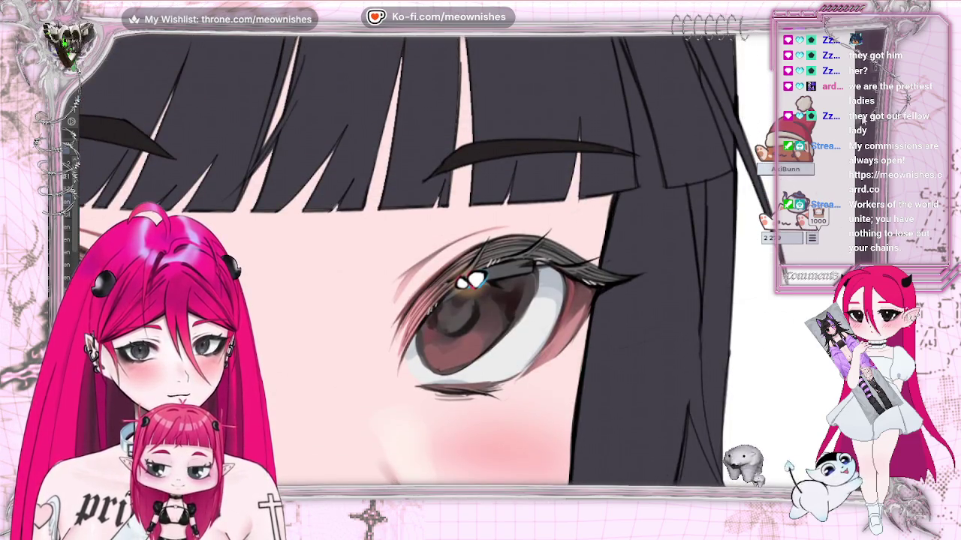
{"action": "scroll", "coordinate": [406, 263], "scroll_direction": "up", "scroll_amount": 3}
{"action": "scroll", "coordinate": [405, 263], "scroll_direction": "up", "scroll_amount": 3}
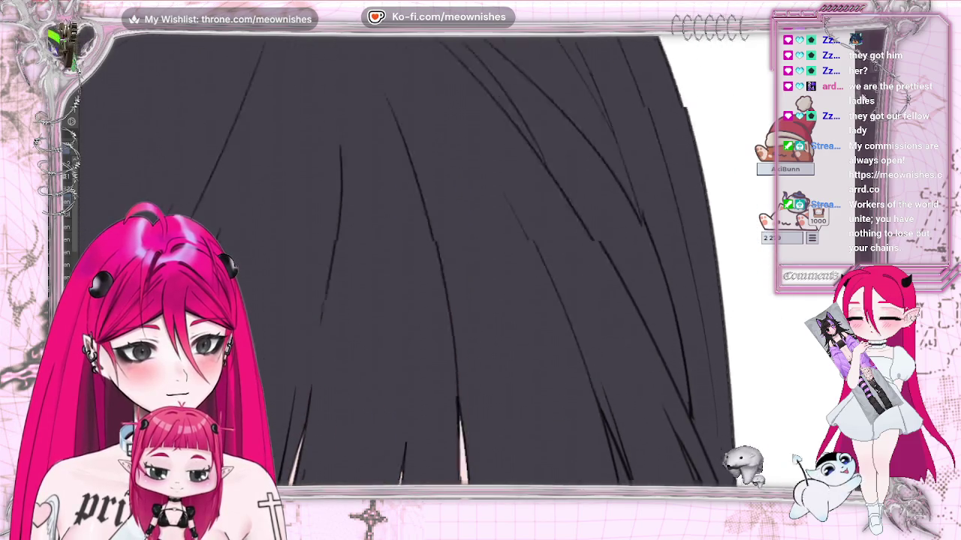
{"action": "scroll", "coordinate": [405, 262], "scroll_direction": "up", "scroll_amount": 3}
{"action": "scroll", "coordinate": [405, 262], "scroll_direction": "up", "scroll_amount": 2}
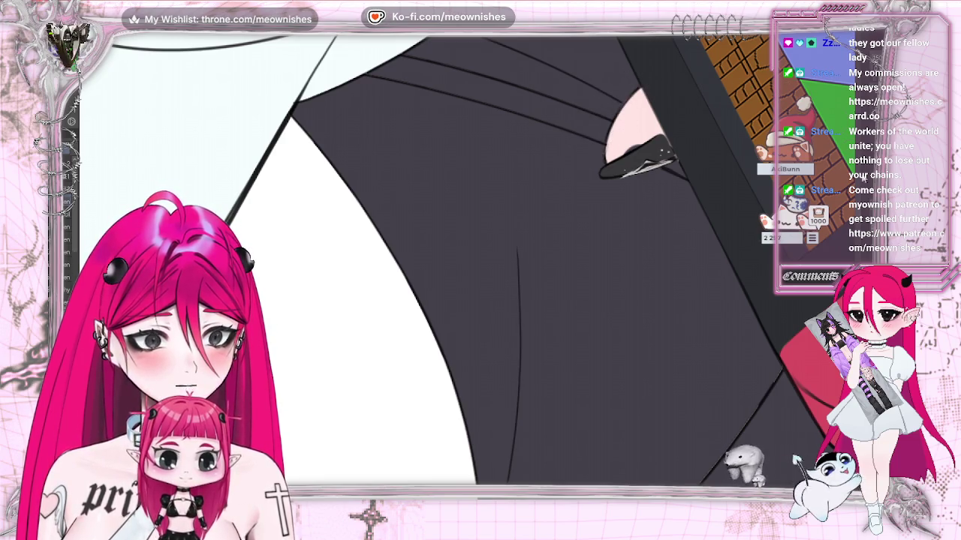
{"action": "scroll", "coordinate": [709, 151], "scroll_direction": "up", "scroll_amount": 5}
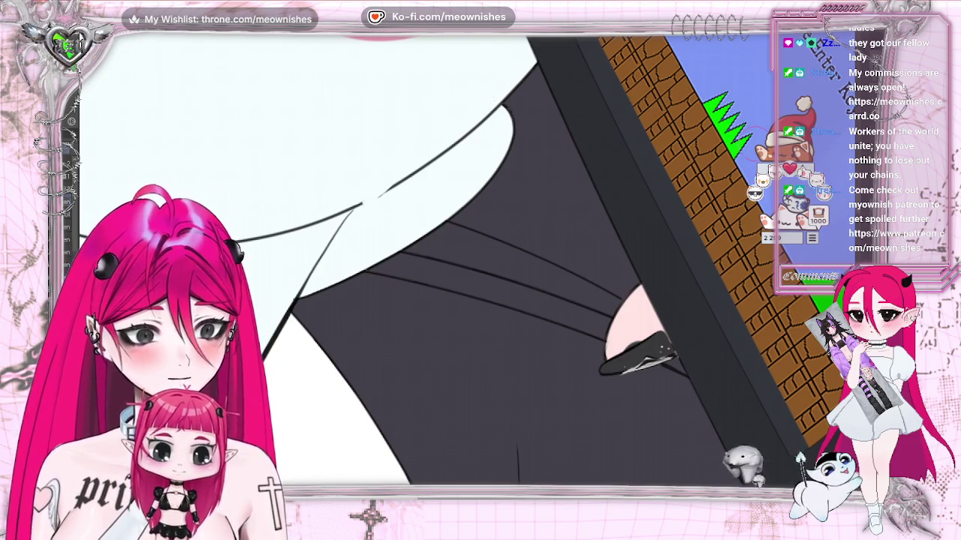
{"action": "scroll", "coordinate": [461, 259], "scroll_direction": "up", "scroll_amount": 5}
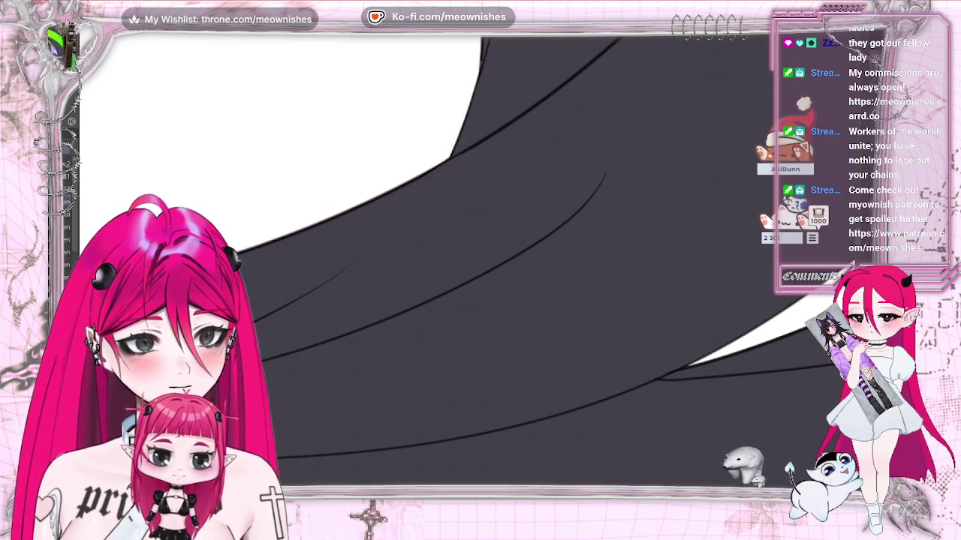
{"action": "scroll", "coordinate": [450, 262], "scroll_direction": "down", "scroll_amount": 3}
{"action": "scroll", "coordinate": [450, 262], "scroll_direction": "up", "scroll_amount": 2}
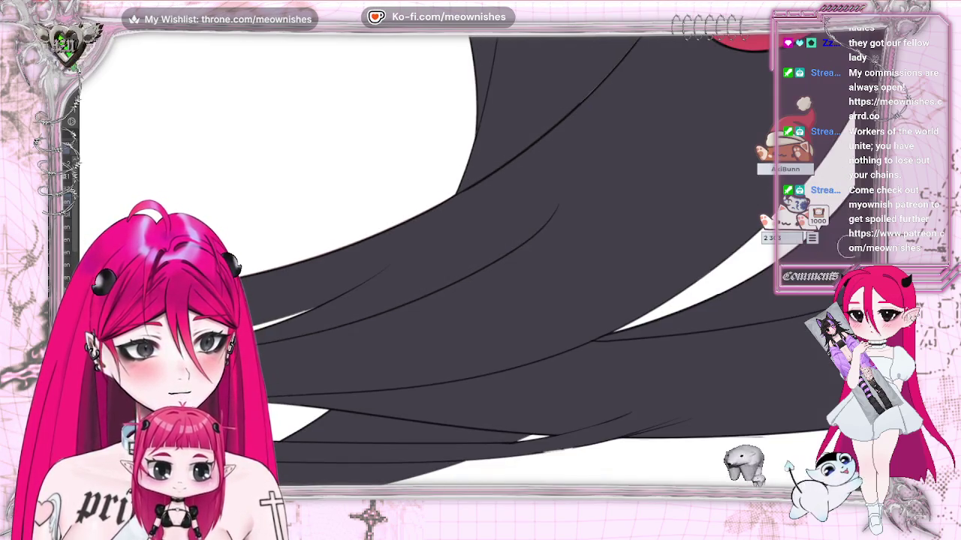
{"action": "scroll", "coordinate": [666, 138], "scroll_direction": "up", "scroll_amount": 3}
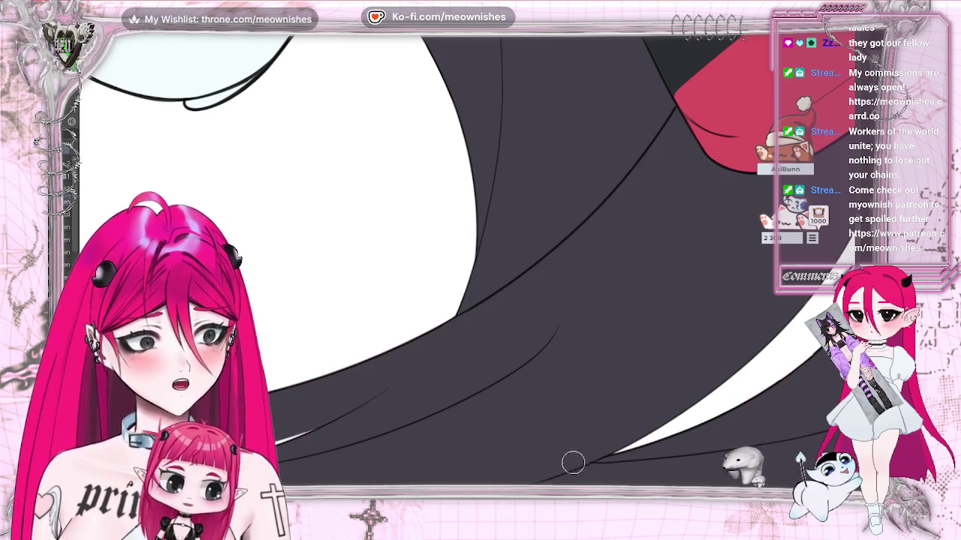
{"action": "scroll", "coordinate": [643, 373], "scroll_direction": "down", "scroll_amount": 5}
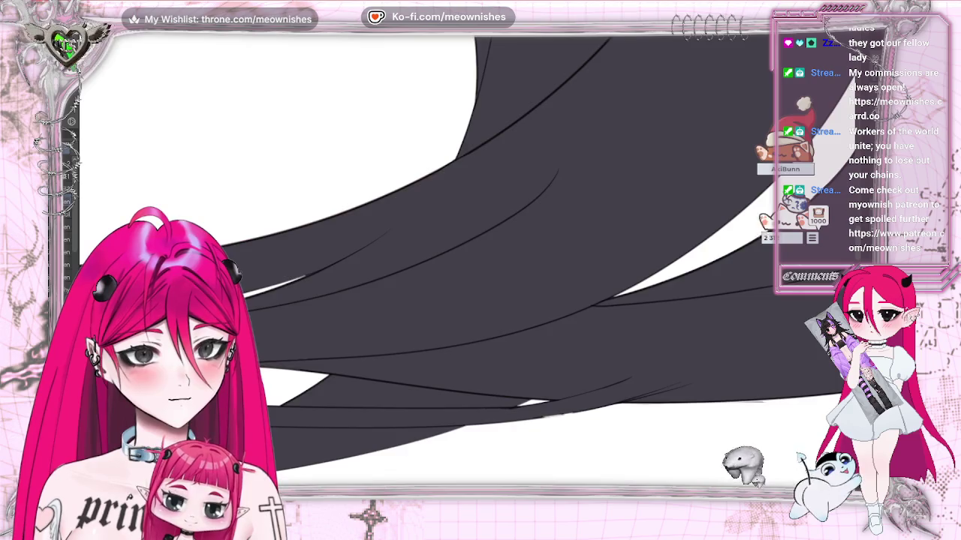
{"action": "scroll", "coordinate": [465, 255], "scroll_direction": "down", "scroll_amount": 3}
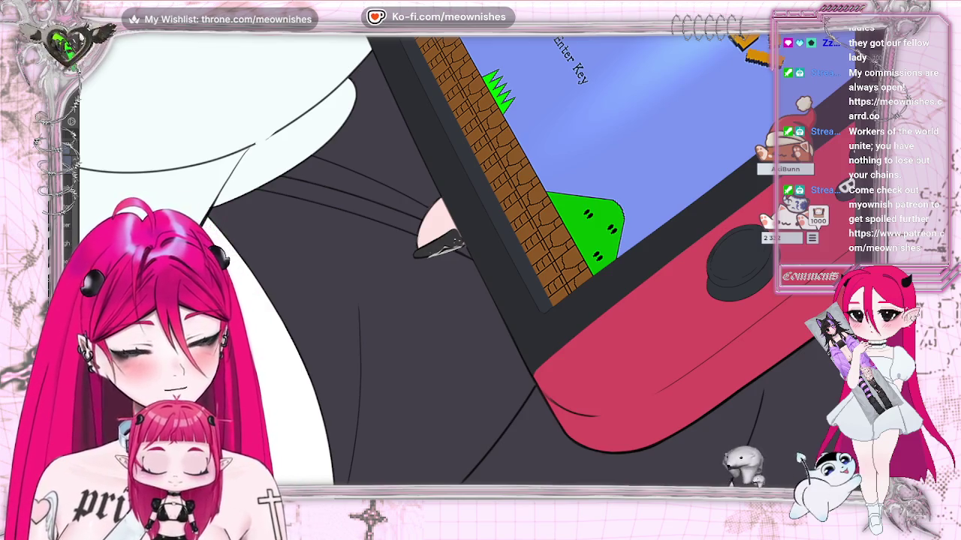
{"action": "scroll", "coordinate": [469, 255], "scroll_direction": "up", "scroll_amount": 5}
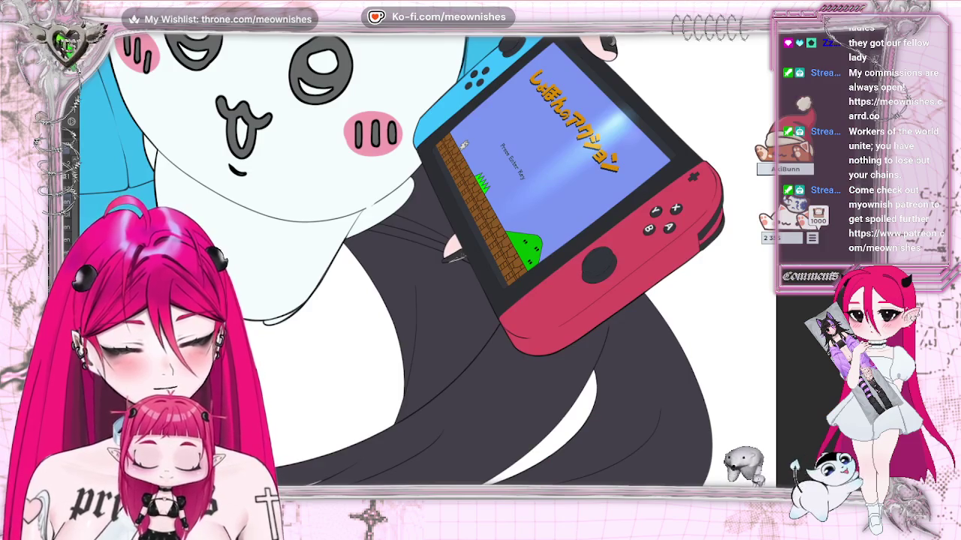
{"action": "key", "text": "ctrl+0"}
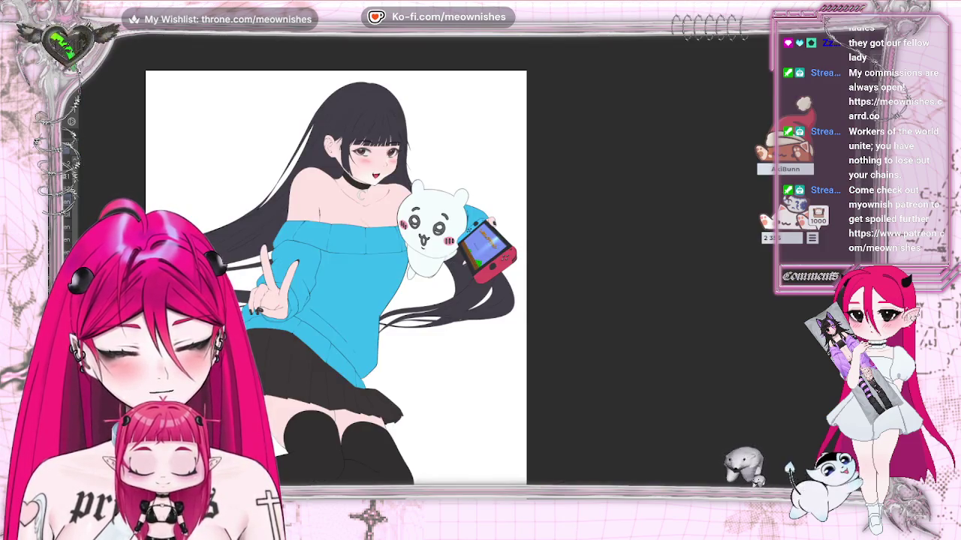
{"action": "scroll", "coordinate": [470, 259], "scroll_direction": "up", "scroll_amount": 1}
{"action": "scroll", "coordinate": [471, 260], "scroll_direction": "up", "scroll_amount": 3}
{"action": "scroll", "coordinate": [470, 260], "scroll_direction": "up", "scroll_amount": 1}
{"action": "scroll", "coordinate": [470, 260], "scroll_direction": "up", "scroll_amount": 1}
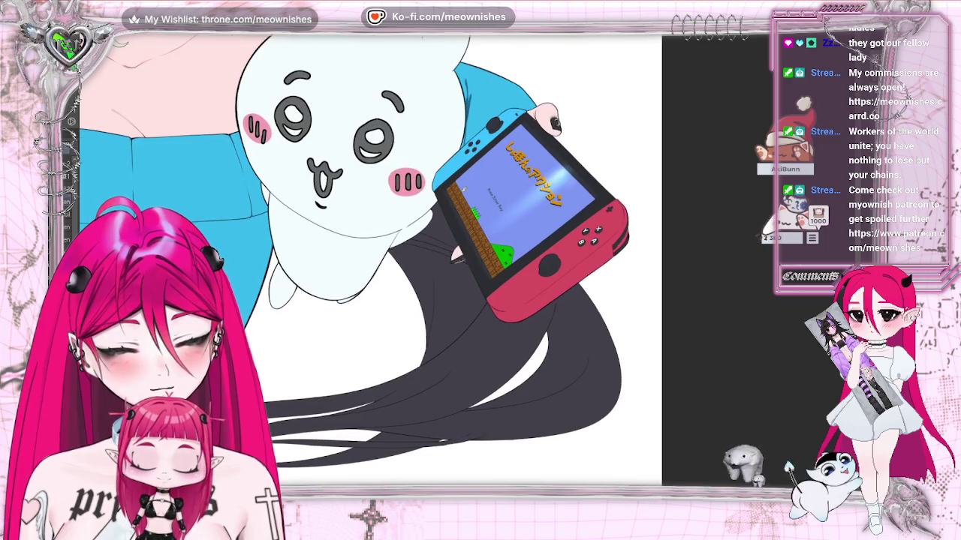
{"action": "left_click_drag", "start_coordinate": [375, 262], "coordinate": [709, 262]}
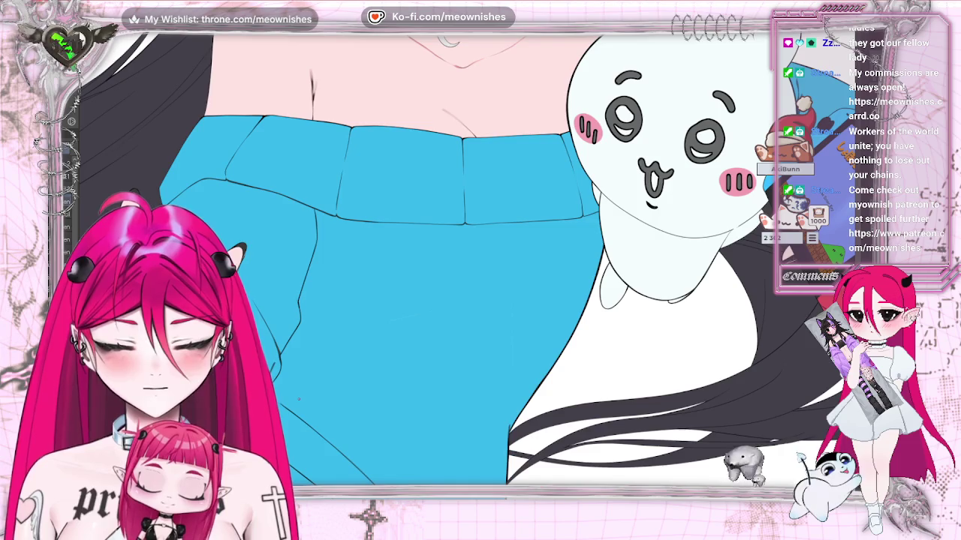
{"action": "scroll", "coordinate": [298, 400], "scroll_direction": "down", "scroll_amount": 5}
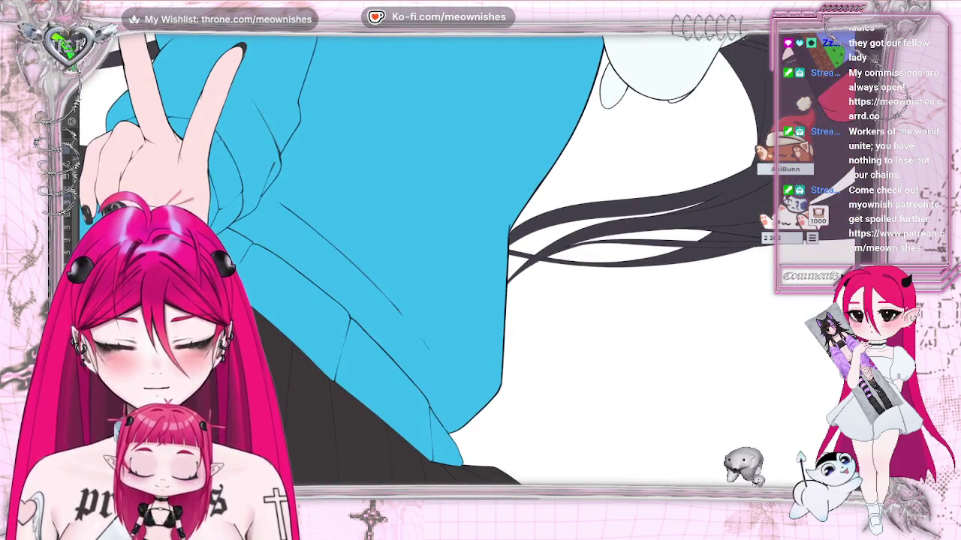
{"action": "scroll", "coordinate": [420, 262], "scroll_direction": "up", "scroll_amount": 4}
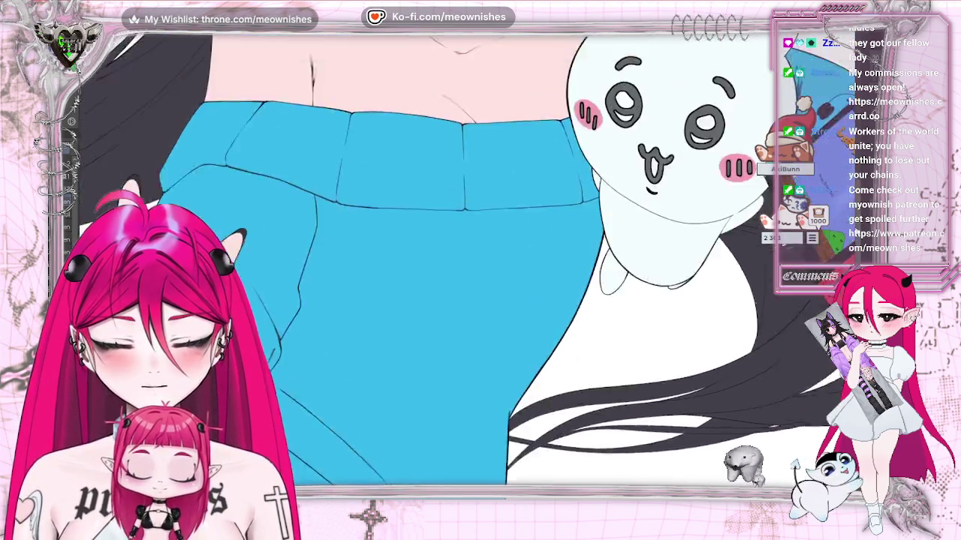
{"action": "scroll", "coordinate": [420, 262], "scroll_direction": "up", "scroll_amount": 4}
{"action": "scroll", "coordinate": [420, 263], "scroll_direction": "up", "scroll_amount": 3}
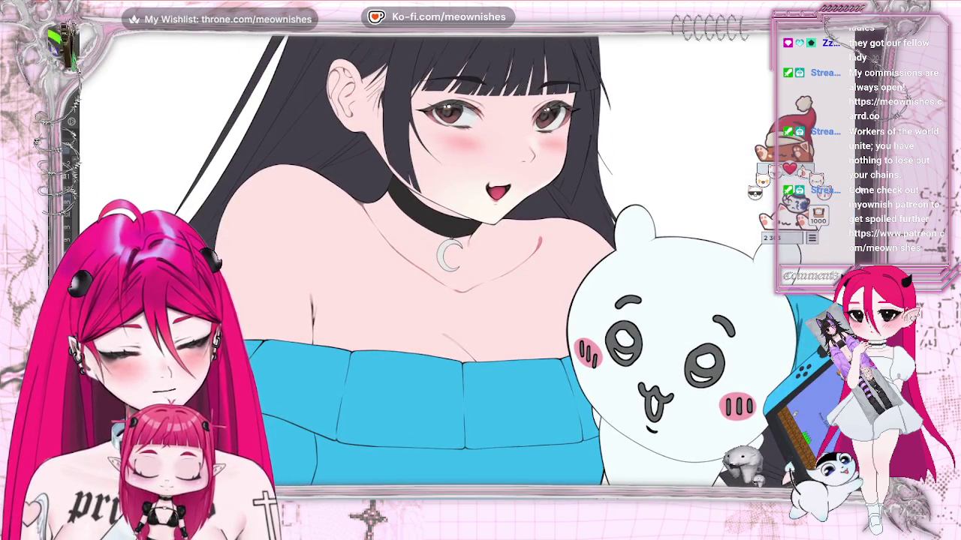
{"action": "scroll", "coordinate": [420, 263], "scroll_direction": "up", "scroll_amount": 3}
{"action": "scroll", "coordinate": [468, 268], "scroll_direction": "up", "scroll_amount": 3}
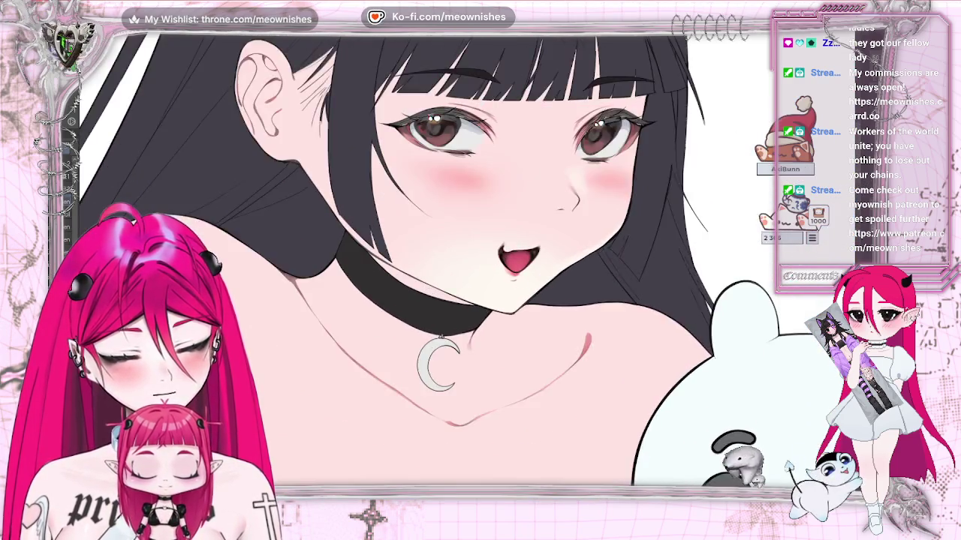
{"action": "scroll", "coordinate": [468, 269], "scroll_direction": "up", "scroll_amount": 2}
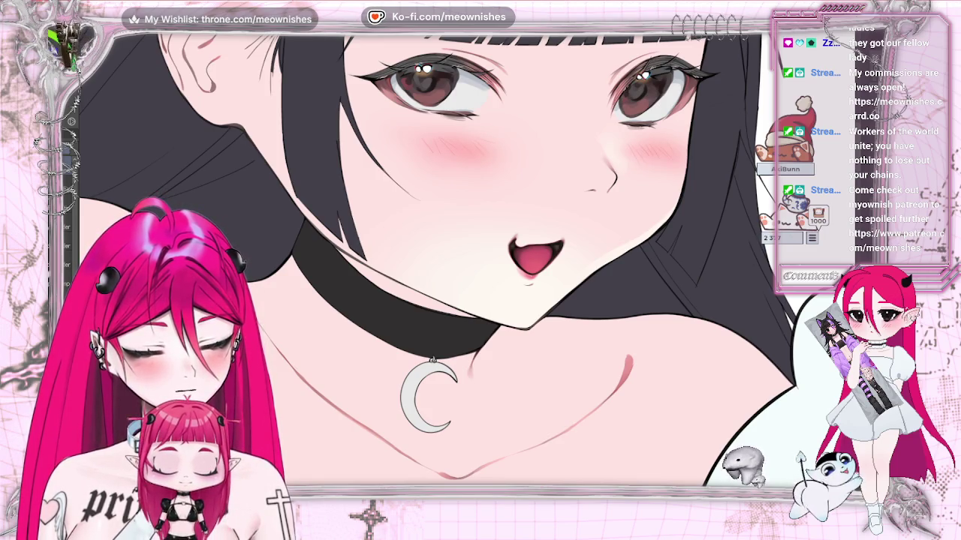
{"action": "key", "text": "ctrl+0"}
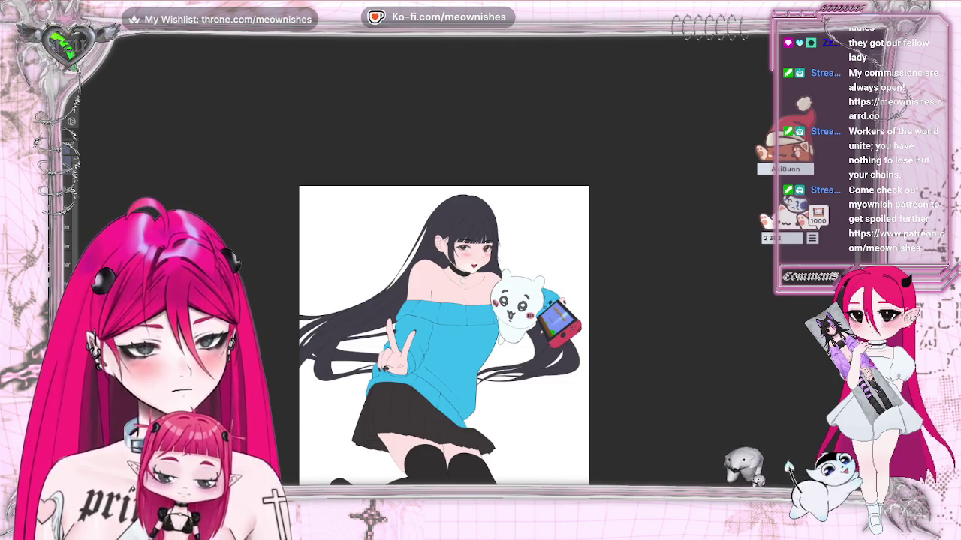
- Commit the blush transformation, then zoom in on the cheeks and mouth
{"action": "scroll", "coordinate": [443, 300], "scroll_direction": "down", "scroll_amount": 5}
{"action": "key", "text": "ctrl+t"}
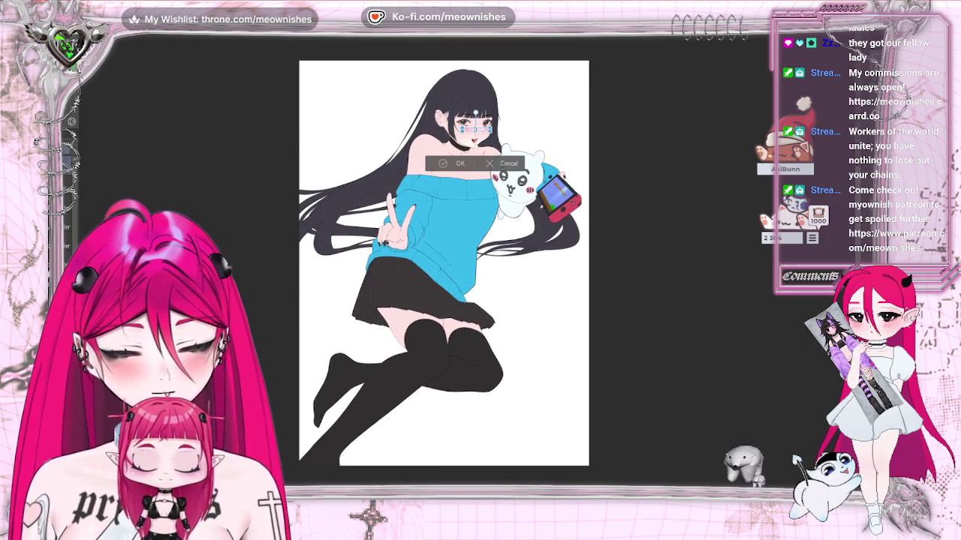
{"action": "scroll", "coordinate": [444, 273], "scroll_direction": "up", "scroll_amount": 3}
{"action": "scroll", "coordinate": [462, 244], "scroll_direction": "up", "scroll_amount": 5}
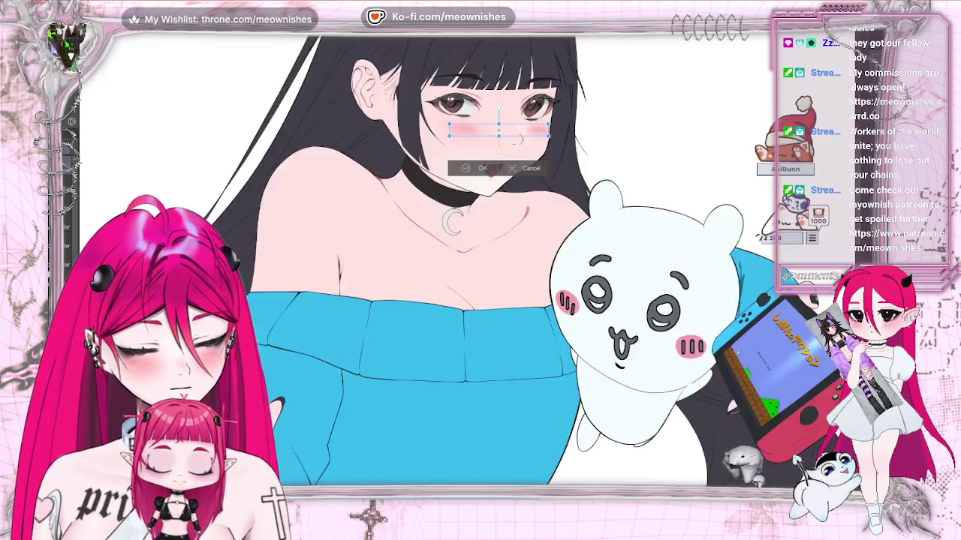
{"action": "scroll", "coordinate": [462, 245], "scroll_direction": "up", "scroll_amount": 4}
{"action": "scroll", "coordinate": [444, 262], "scroll_direction": "up", "scroll_amount": 5}
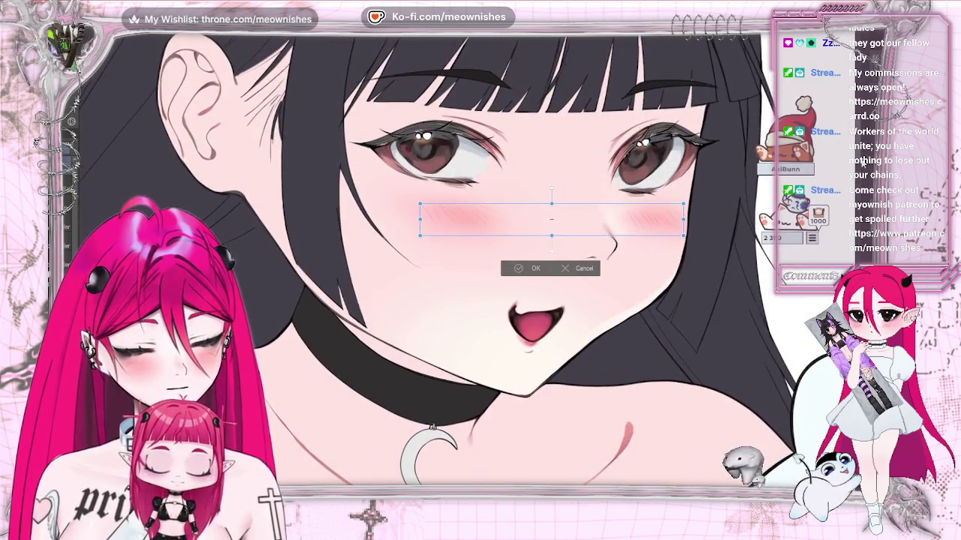
{"action": "key", "text": "Return"}
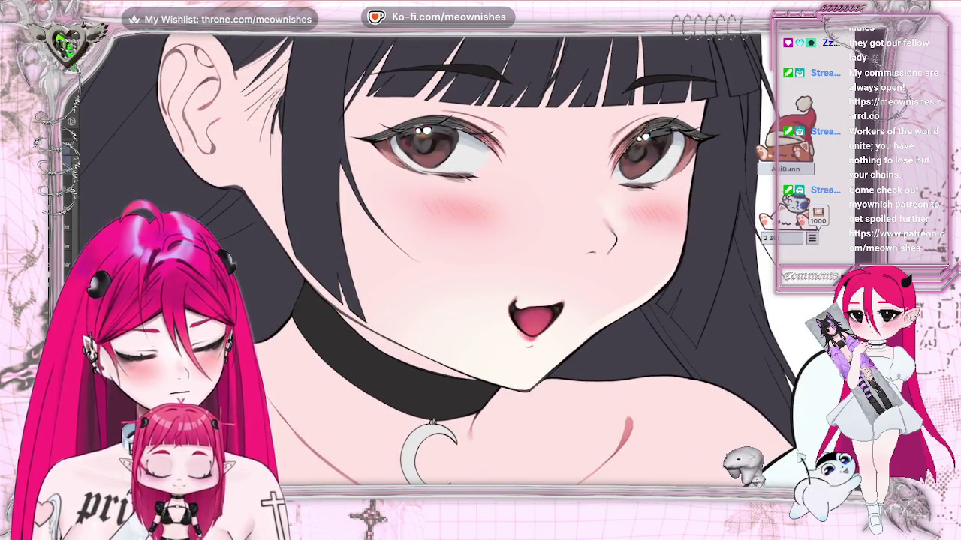
{"action": "scroll", "coordinate": [465, 274], "scroll_direction": "up", "scroll_amount": 2}
{"action": "scroll", "coordinate": [480, 259], "scroll_direction": "right", "scroll_amount": 5}
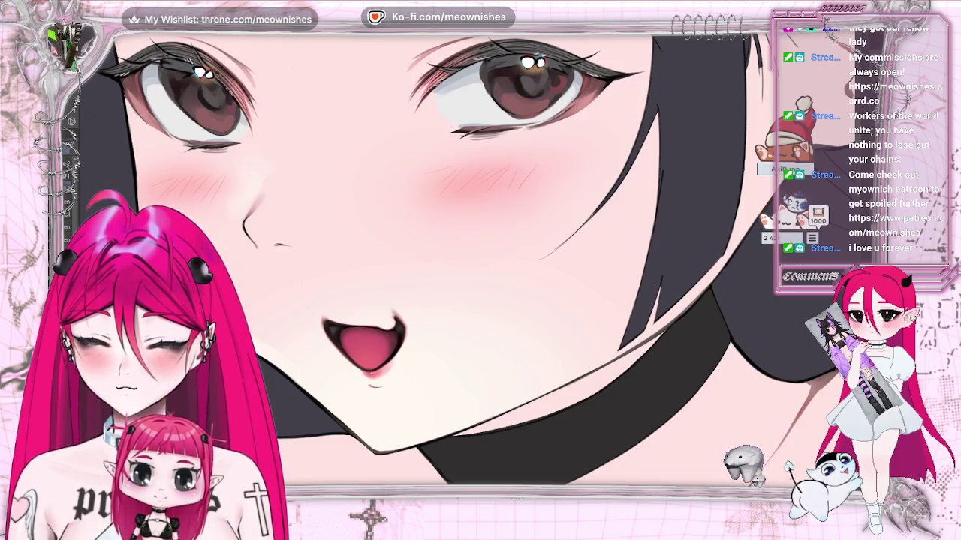
{"action": "scroll", "coordinate": [461, 259], "scroll_direction": "left", "scroll_amount": 5}
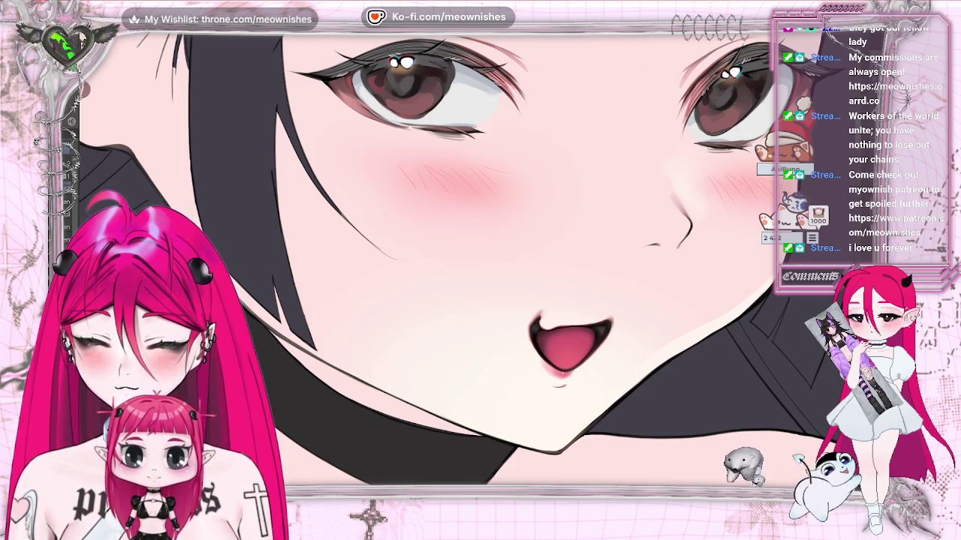
{"action": "scroll", "coordinate": [460, 258], "scroll_direction": "right", "scroll_amount": 5}
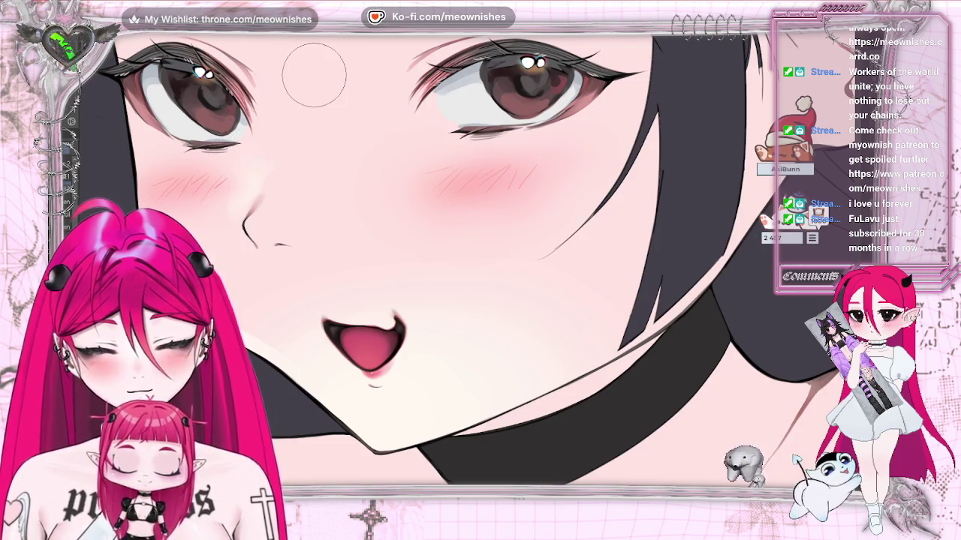
{"action": "left_click_drag", "start_coordinate": [315, 75], "coordinate": [518, 79]}
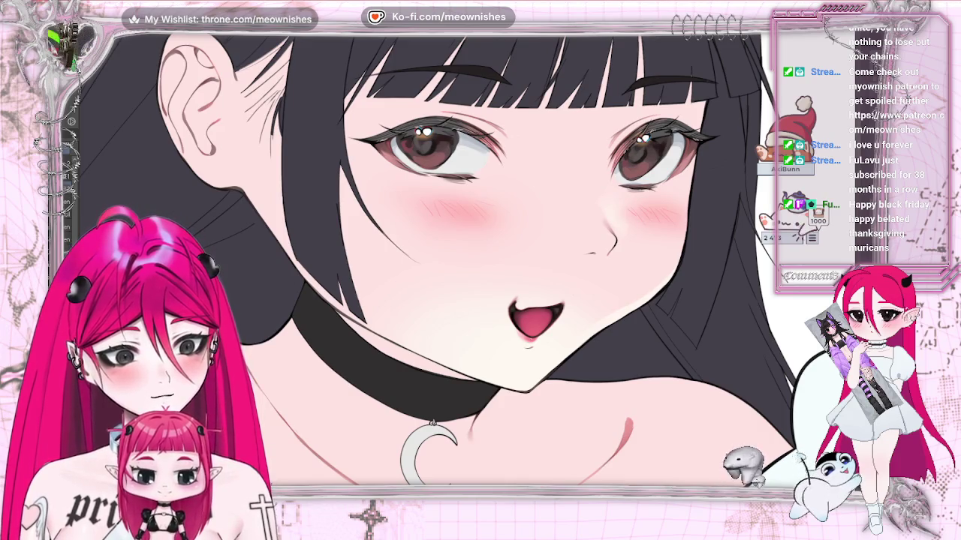
{"action": "left_click_drag", "start_coordinate": [582, 204], "coordinate": [603, 225]}
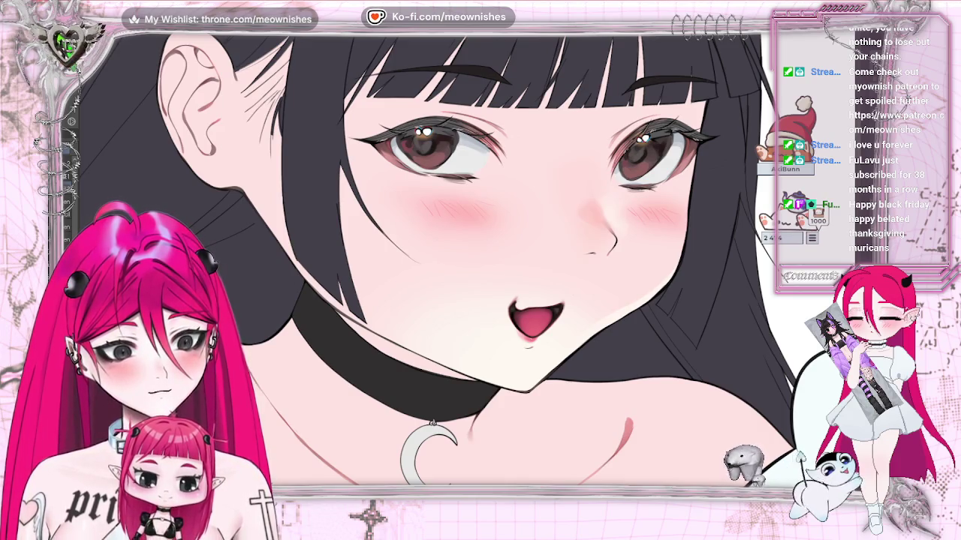
- Pan and zoom around the face to bring more of the hair into view
{"action": "scroll", "coordinate": [464, 273], "scroll_direction": "up", "scroll_amount": 3}
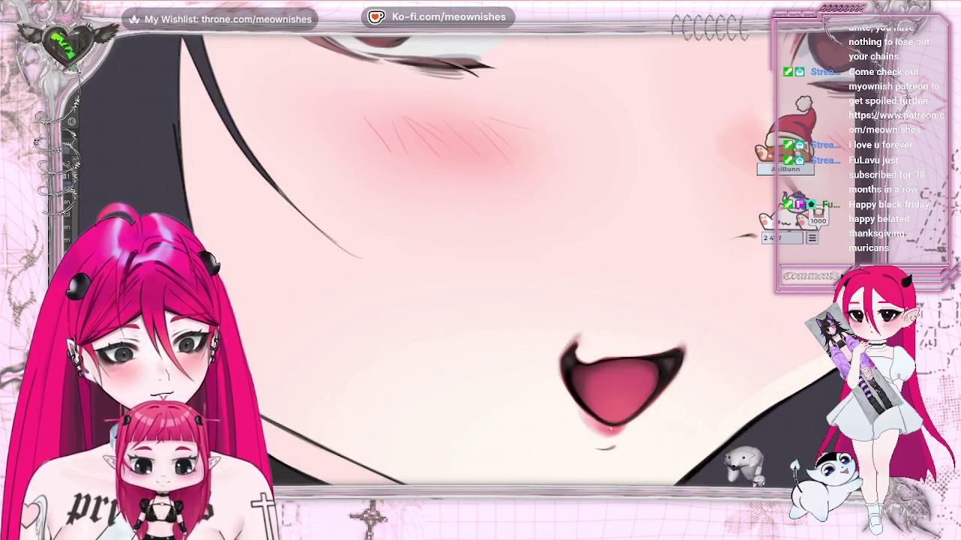
{"action": "scroll", "coordinate": [480, 271], "scroll_direction": "down", "scroll_amount": 2}
{"action": "scroll", "coordinate": [480, 270], "scroll_direction": "down", "scroll_amount": 1}
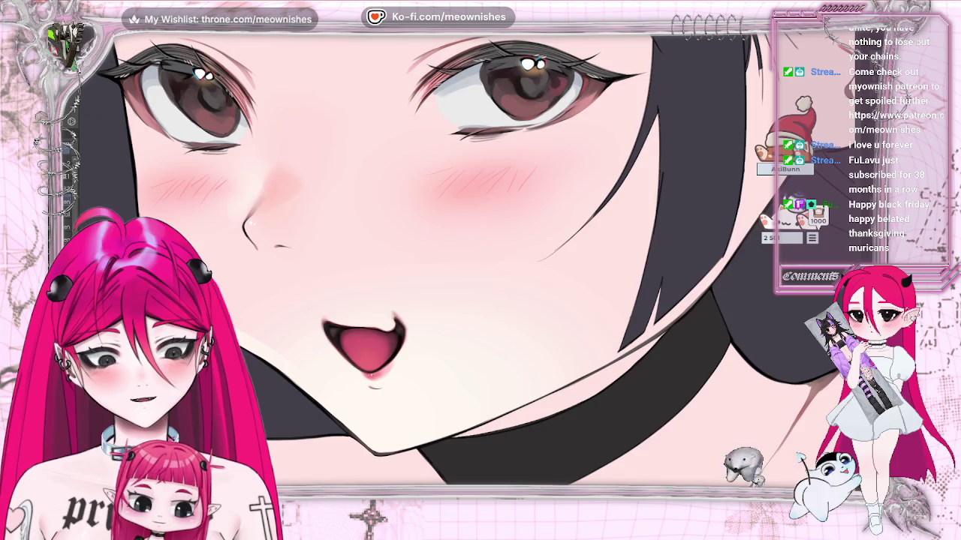
{"action": "left_click_drag", "start_coordinate": [540, 461], "coordinate": [735, 460]}
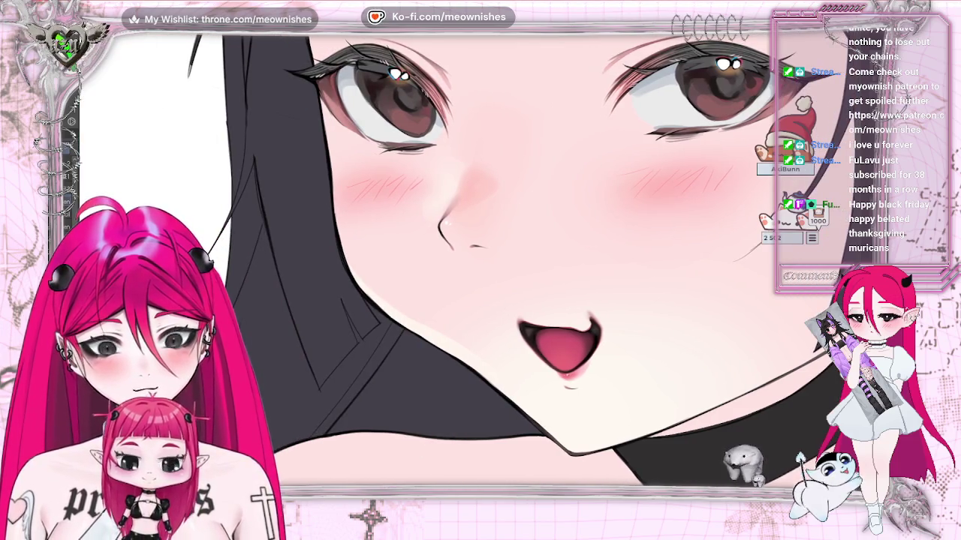
{"action": "scroll", "coordinate": [465, 262], "scroll_direction": "up", "scroll_amount": 3}
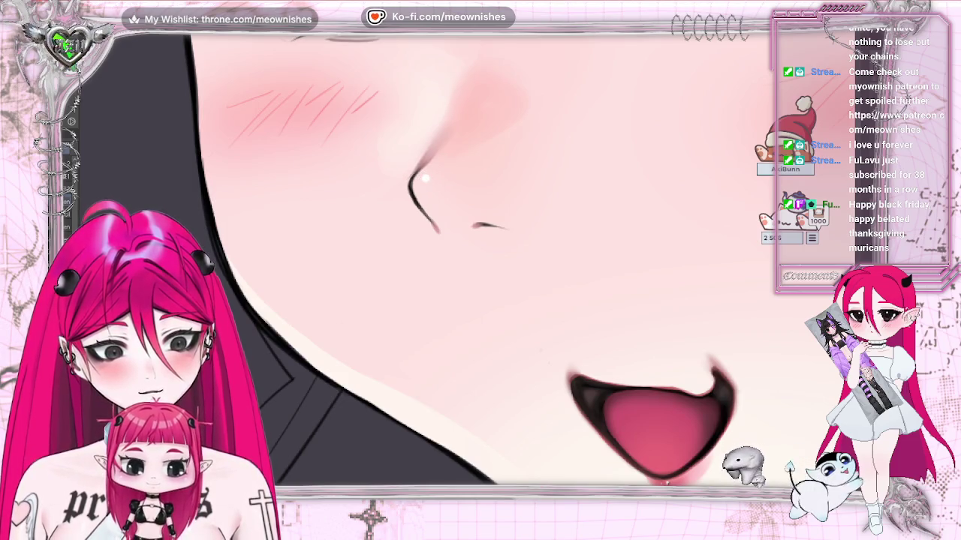
{"action": "scroll", "coordinate": [424, 178], "scroll_direction": "down", "scroll_amount": 2}
{"action": "scroll", "coordinate": [424, 178], "scroll_direction": "down", "scroll_amount": 2}
{"action": "scroll", "coordinate": [424, 178], "scroll_direction": "down", "scroll_amount": 2}
{"action": "scroll", "coordinate": [424, 178], "scroll_direction": "down", "scroll_amount": 2}
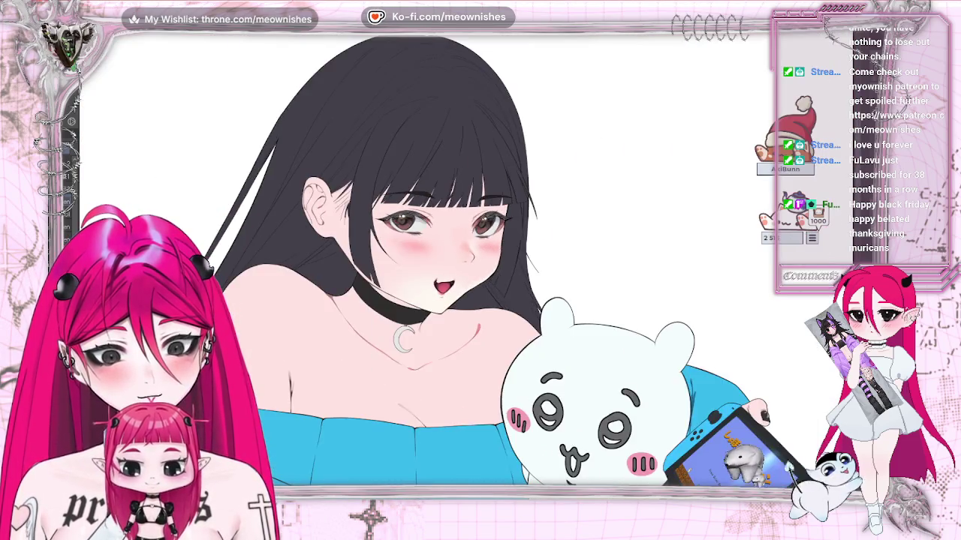
{"action": "scroll", "coordinate": [468, 265], "scroll_direction": "up", "scroll_amount": 2}
{"action": "scroll", "coordinate": [468, 265], "scroll_direction": "up", "scroll_amount": 3}
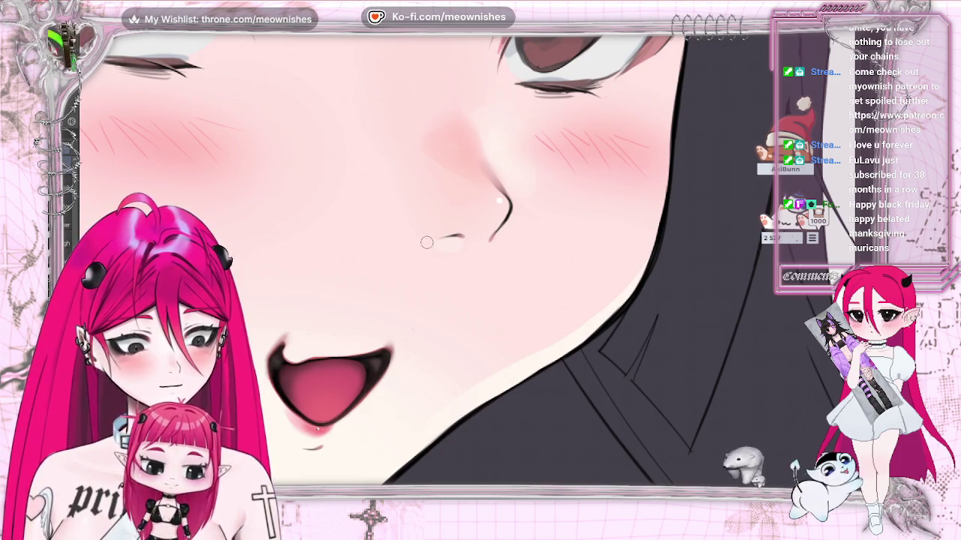
{"action": "scroll", "coordinate": [499, 202], "scroll_direction": "down", "scroll_amount": 5}
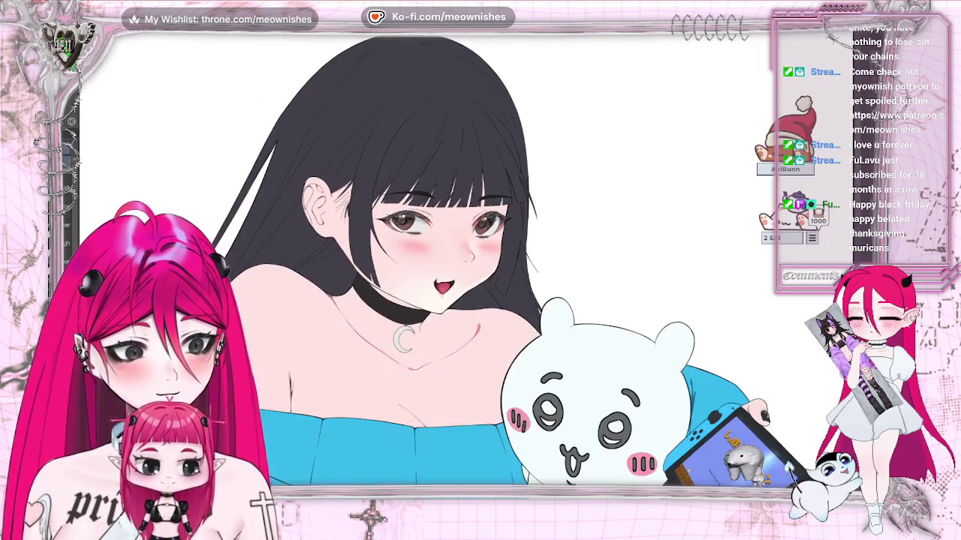
{"action": "scroll", "coordinate": [424, 192], "scroll_direction": "up", "scroll_amount": 3}
{"action": "scroll", "coordinate": [424, 192], "scroll_direction": "up", "scroll_amount": 2}
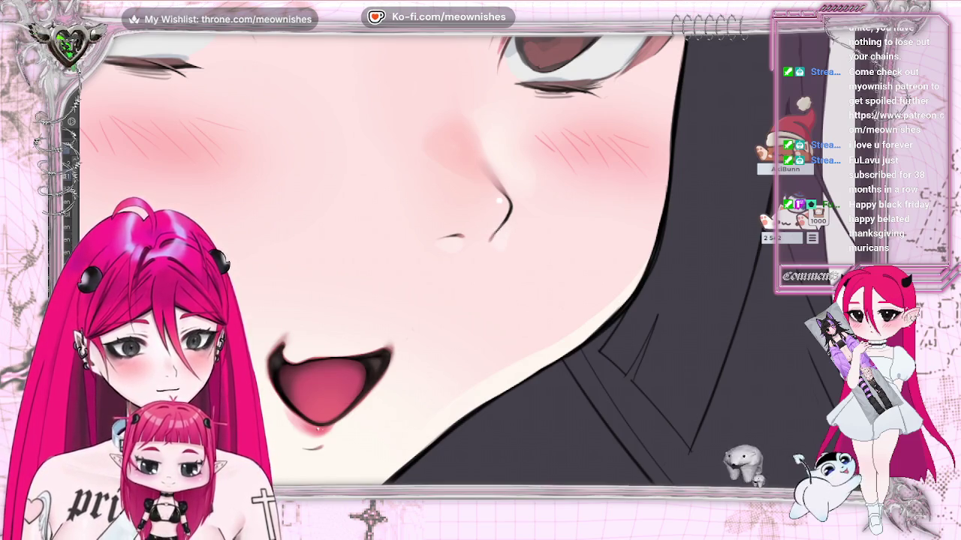
{"action": "scroll", "coordinate": [461, 260], "scroll_direction": "down", "scroll_amount": 2}
{"action": "scroll", "coordinate": [460, 260], "scroll_direction": "down", "scroll_amount": 2}
{"action": "scroll", "coordinate": [461, 260], "scroll_direction": "up", "scroll_amount": 2}
{"action": "scroll", "coordinate": [461, 260], "scroll_direction": "up", "scroll_amount": 2}
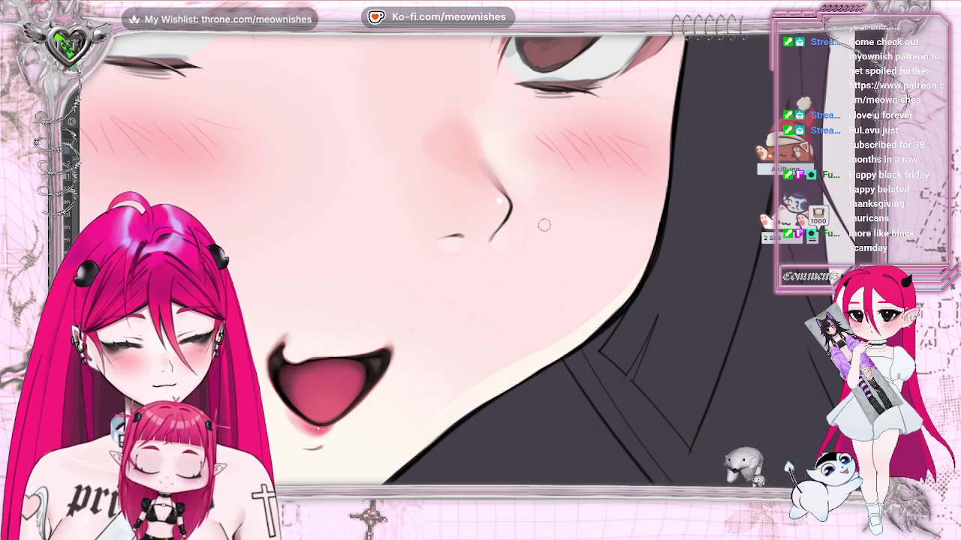
- Mirror the canvas to check the face's balance, then flip it back
{"action": "key", "text": "h"}
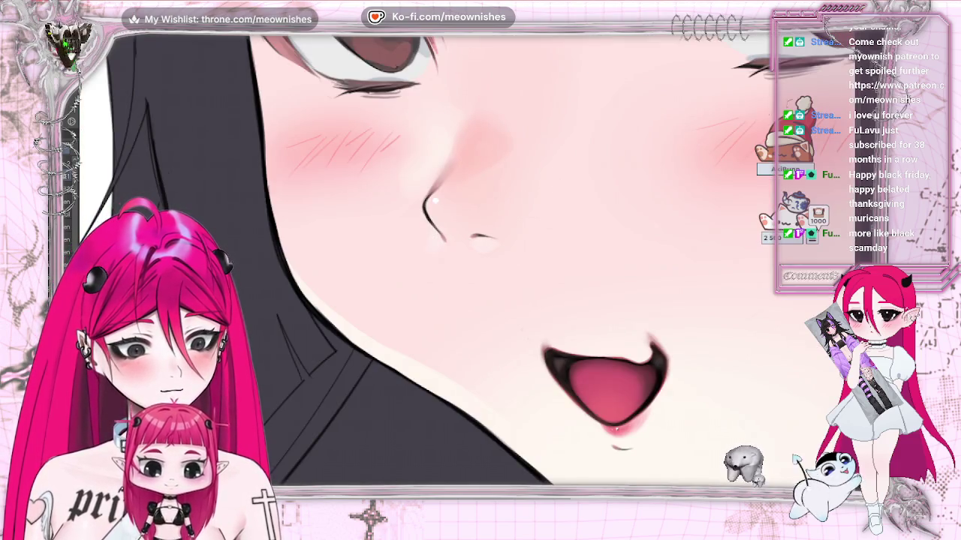
{"action": "scroll", "coordinate": [481, 255], "scroll_direction": "down", "scroll_amount": 3}
{"action": "scroll", "coordinate": [480, 255], "scroll_direction": "down", "scroll_amount": 2}
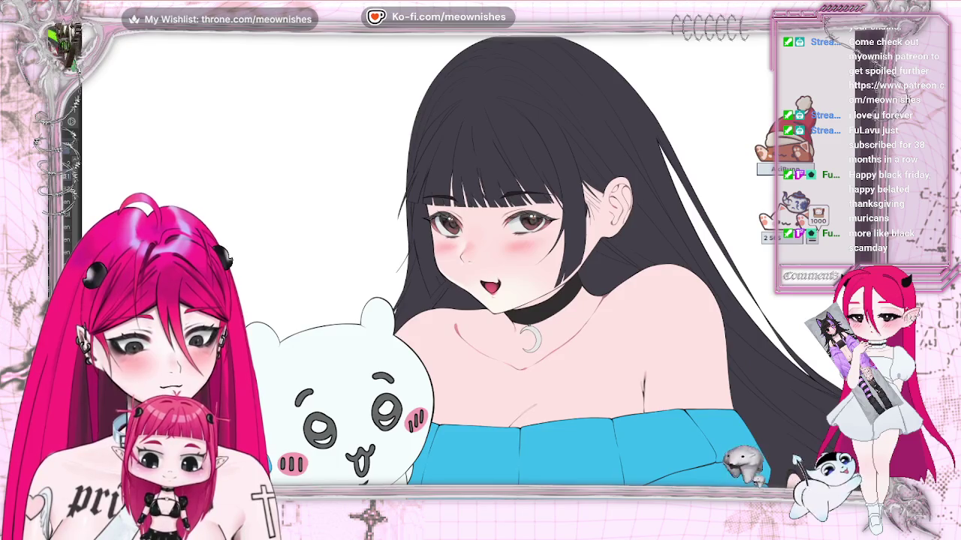
{"action": "scroll", "coordinate": [481, 225], "scroll_direction": "up", "scroll_amount": 5}
{"action": "scroll", "coordinate": [481, 266], "scroll_direction": "up", "scroll_amount": 2}
{"action": "key", "text": "h"}
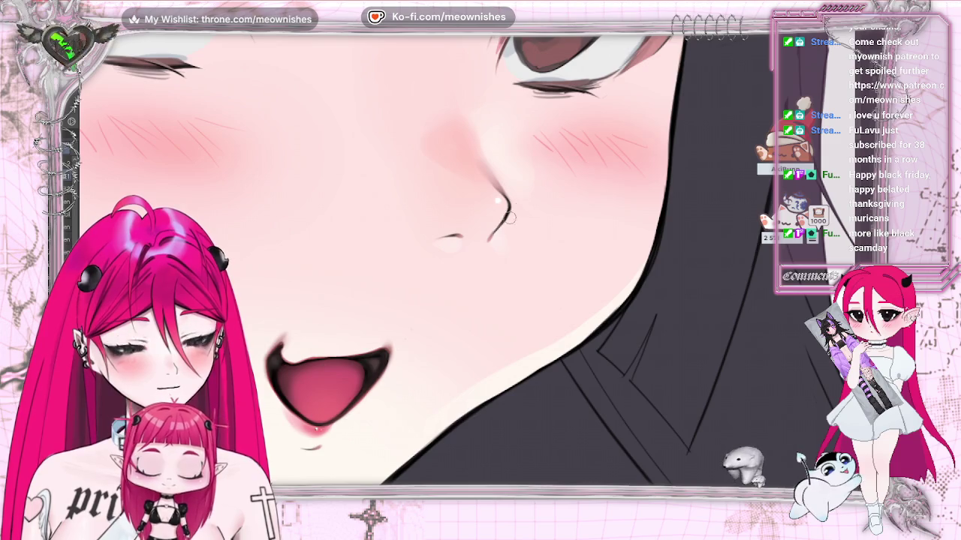
- Reveal the pink eyeshadow and sweat-drop layer, then sample a colour from the left eye
{"action": "scroll", "coordinate": [510, 216], "scroll_direction": "down", "scroll_amount": 2}
{"action": "scroll", "coordinate": [510, 216], "scroll_direction": "down", "scroll_amount": 2}
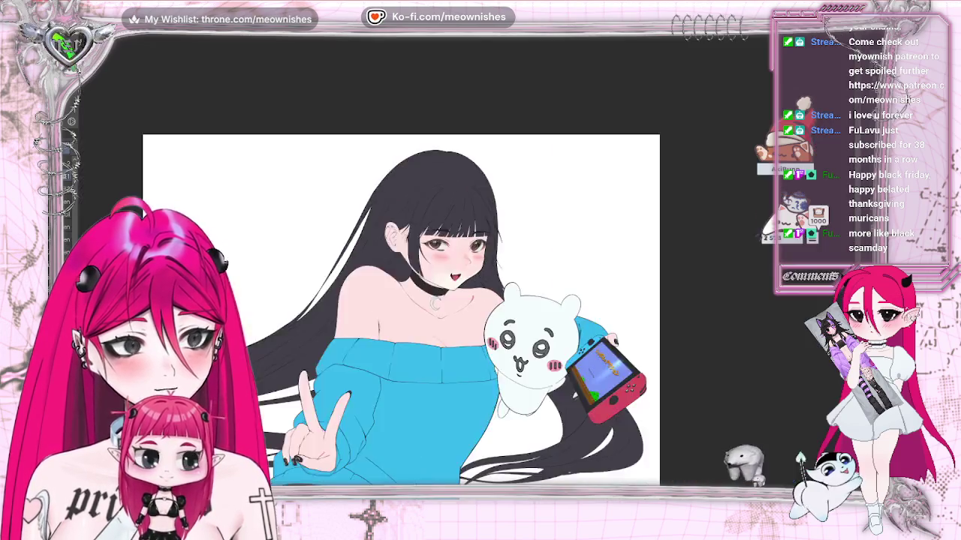
{"action": "scroll", "coordinate": [451, 300], "scroll_direction": "down", "scroll_amount": 1}
{"action": "scroll", "coordinate": [417, 229], "scroll_direction": "up", "scroll_amount": 4}
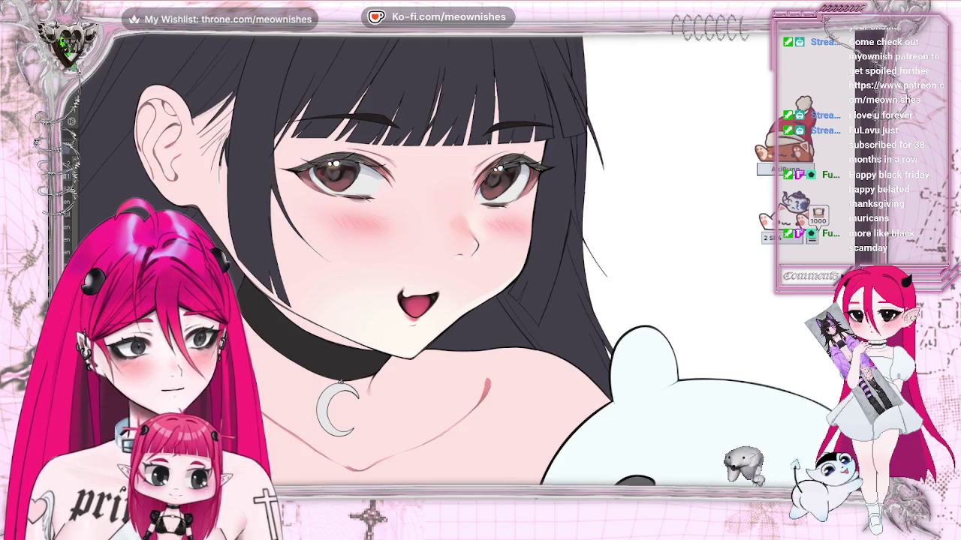
{"action": "key", "text": "ctrl+z"}
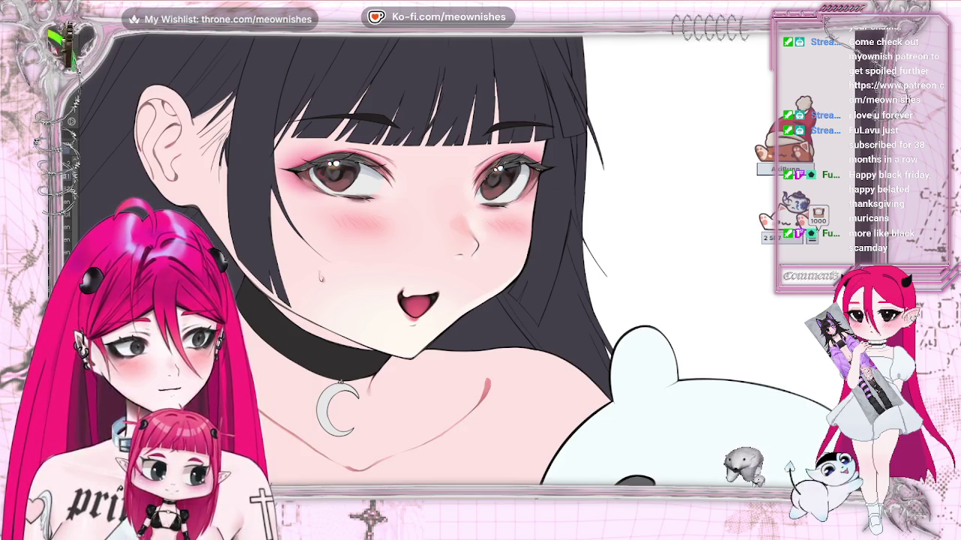
{"action": "scroll", "coordinate": [464, 260], "scroll_direction": "up", "scroll_amount": 2}
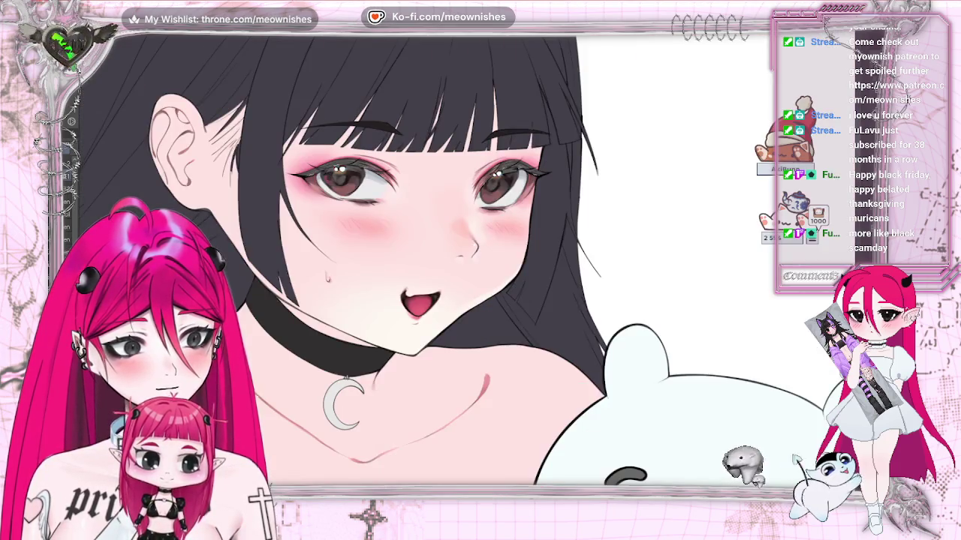
{"action": "scroll", "coordinate": [473, 266], "scroll_direction": "up", "scroll_amount": 2}
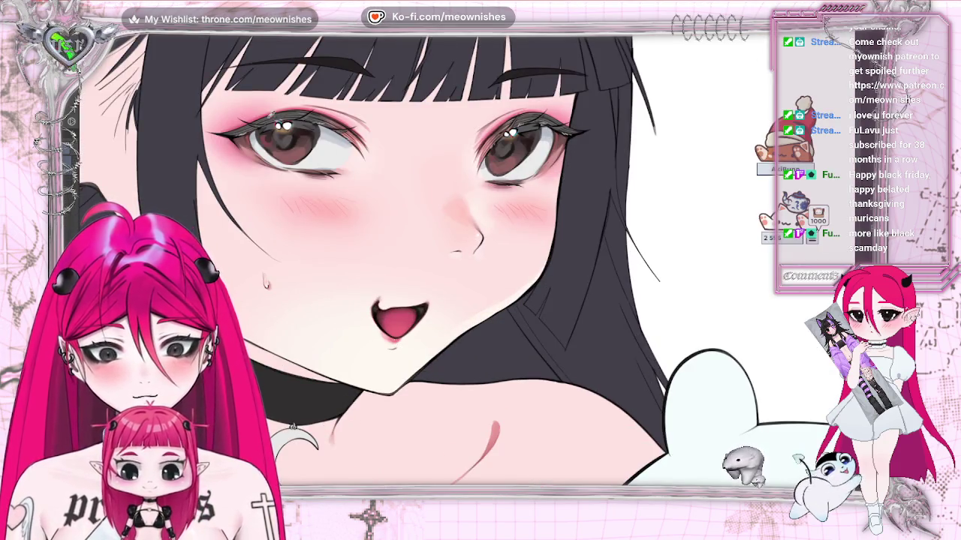
{"action": "left_click", "coordinate": [237, 119], "text": "alt"}
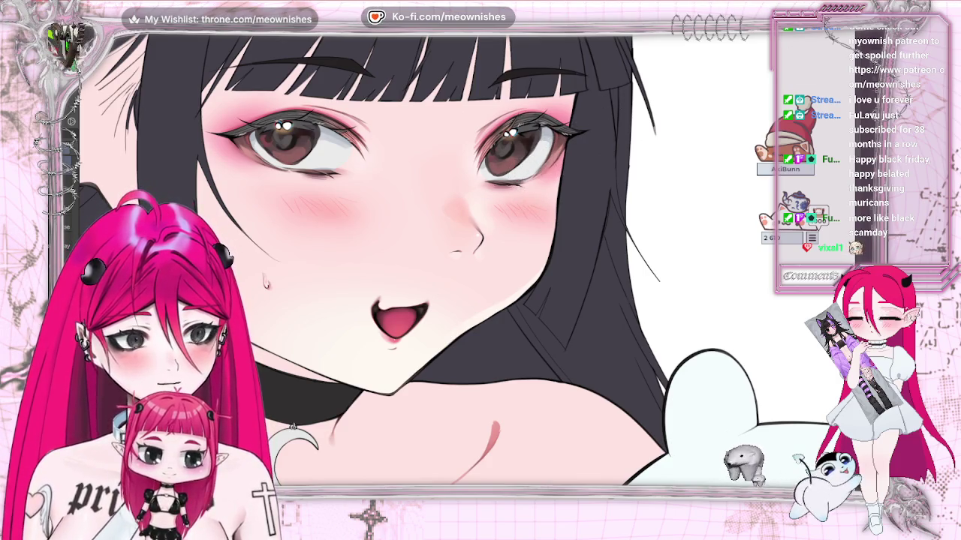
{"action": "scroll", "coordinate": [420, 263], "scroll_direction": "down", "scroll_amount": 2}
{"action": "scroll", "coordinate": [420, 262], "scroll_direction": "down", "scroll_amount": 3}
{"action": "scroll", "coordinate": [420, 300], "scroll_direction": "down", "scroll_amount": 3}
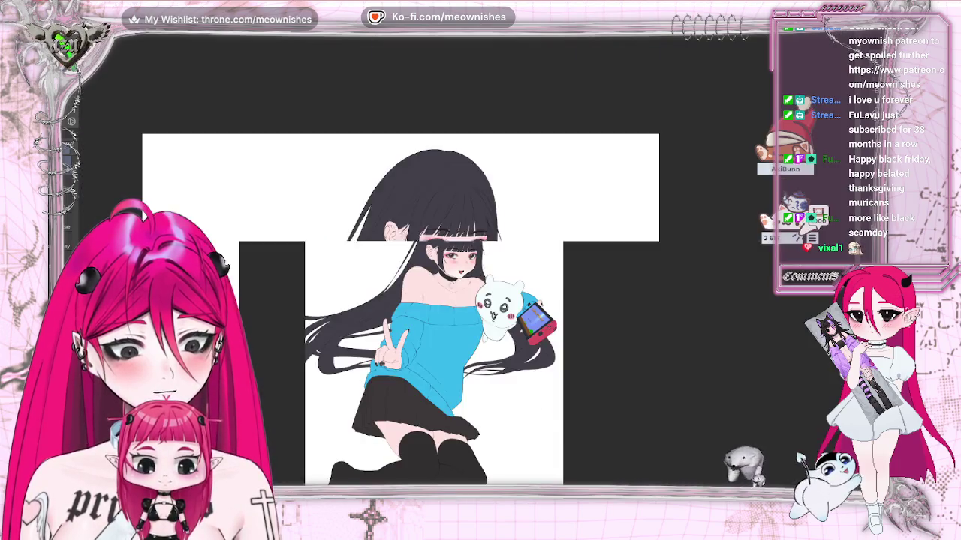
{"action": "scroll", "coordinate": [450, 263], "scroll_direction": "up", "scroll_amount": 5}
{"action": "scroll", "coordinate": [450, 262], "scroll_direction": "up", "scroll_amount": 2}
{"action": "scroll", "coordinate": [451, 262], "scroll_direction": "up", "scroll_amount": 2}
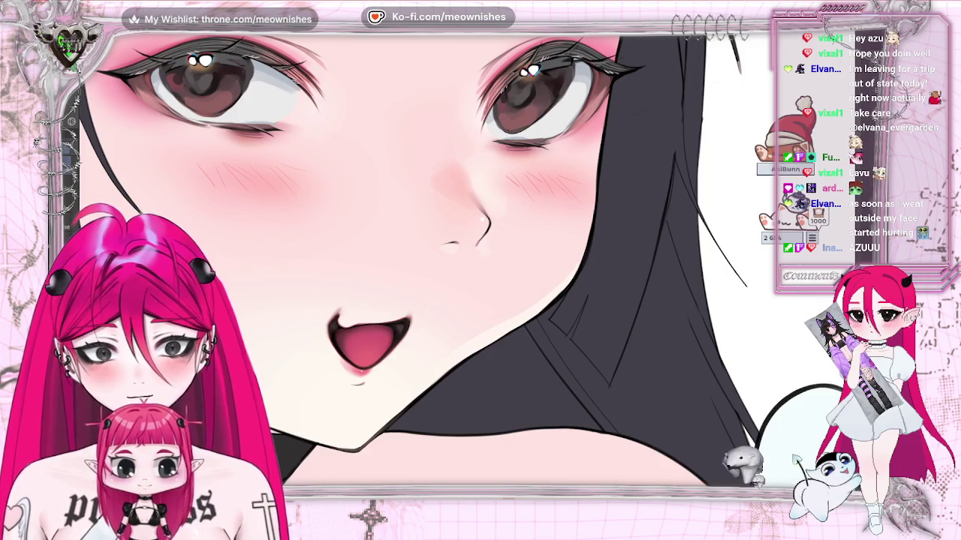
- Zoom out from the face and fit the whole illustration to the window with Ctrl+0
{"action": "key", "text": "ctrl+minus"}
{"action": "key", "text": "ctrl+minus"}
{"action": "key", "text": "ctrl+minus"}
{"action": "key", "text": "ctrl+minus"}
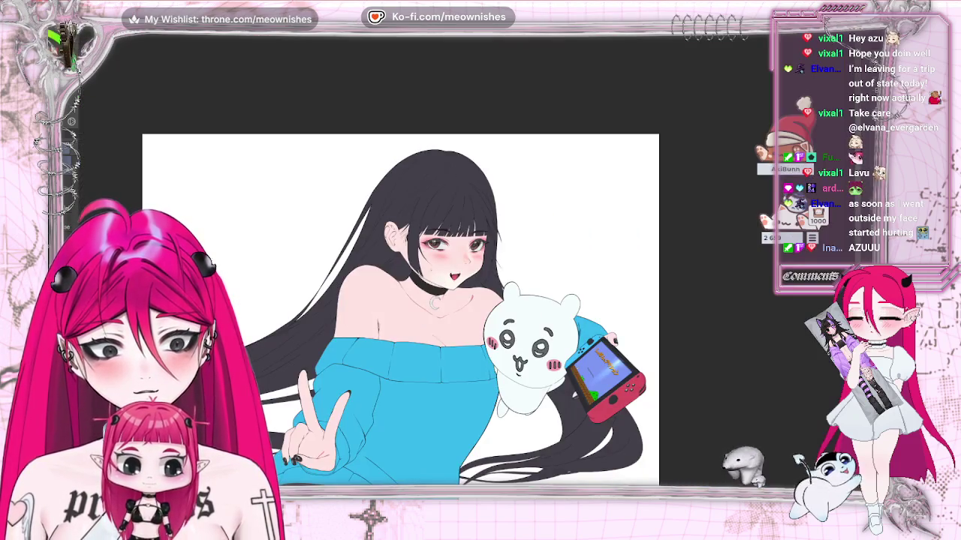
{"action": "key", "text": "ctrl+plus"}
{"action": "key", "text": "ctrl+plus"}
{"action": "key", "text": "ctrl+plus"}
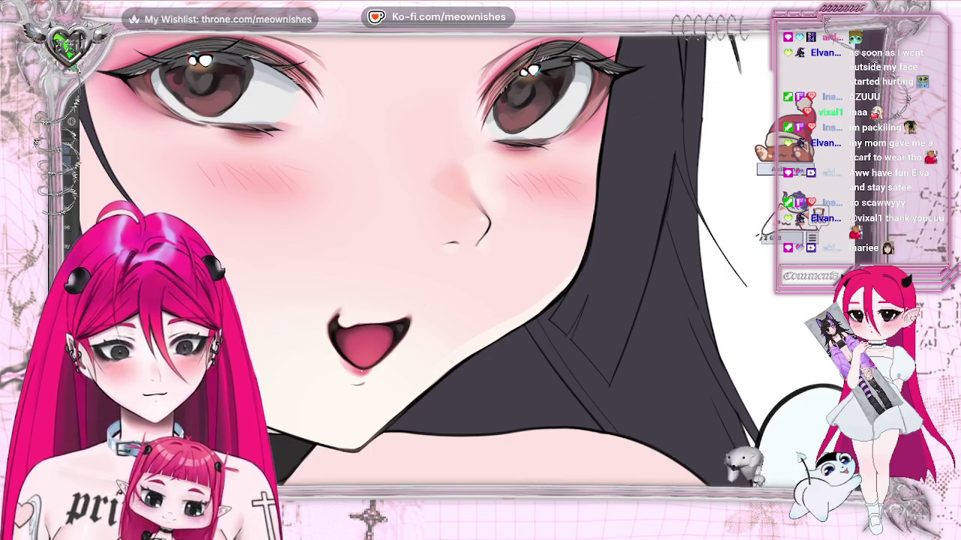
{"action": "scroll", "coordinate": [465, 262], "scroll_direction": "left", "scroll_amount": 5}
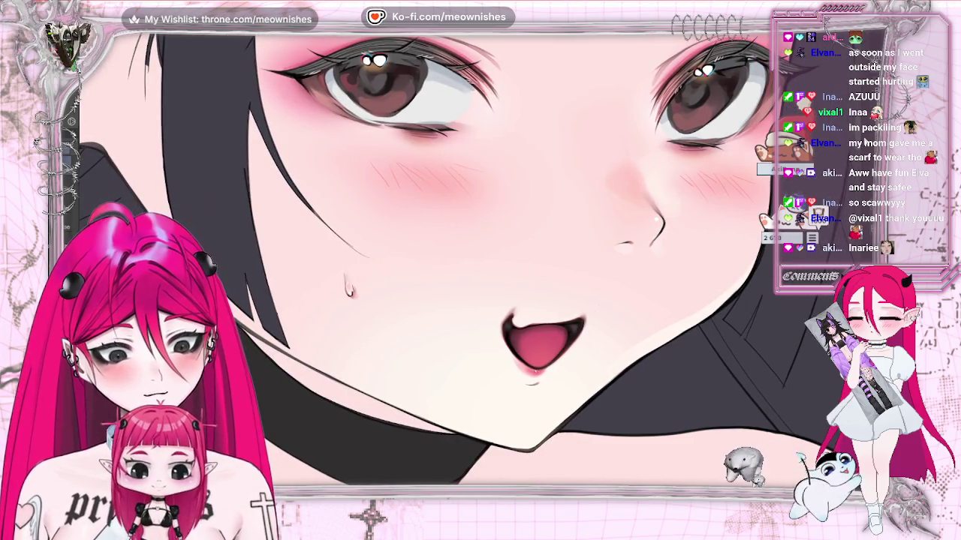
{"action": "scroll", "coordinate": [387, 266], "scroll_direction": "up", "scroll_amount": 5}
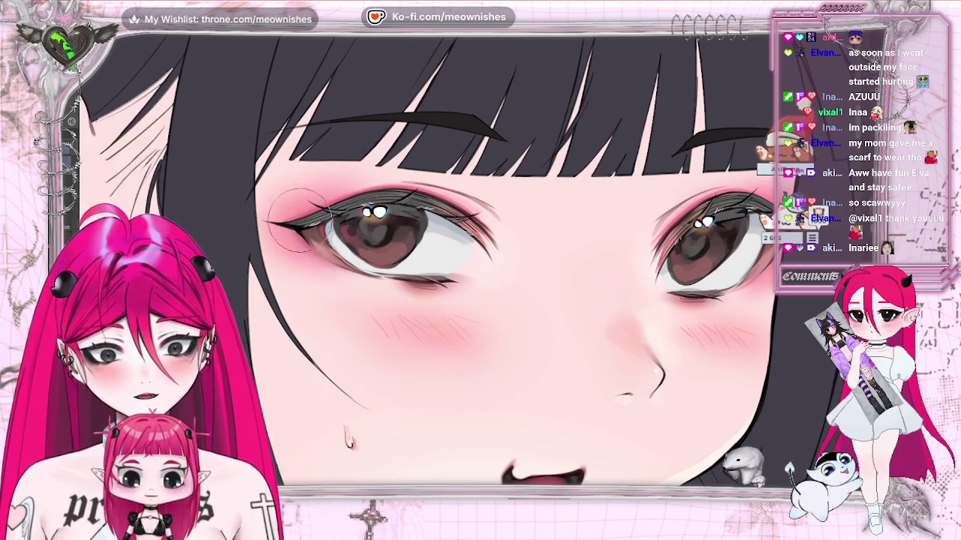
{"action": "scroll", "coordinate": [441, 300], "scroll_direction": "down", "scroll_amount": 10}
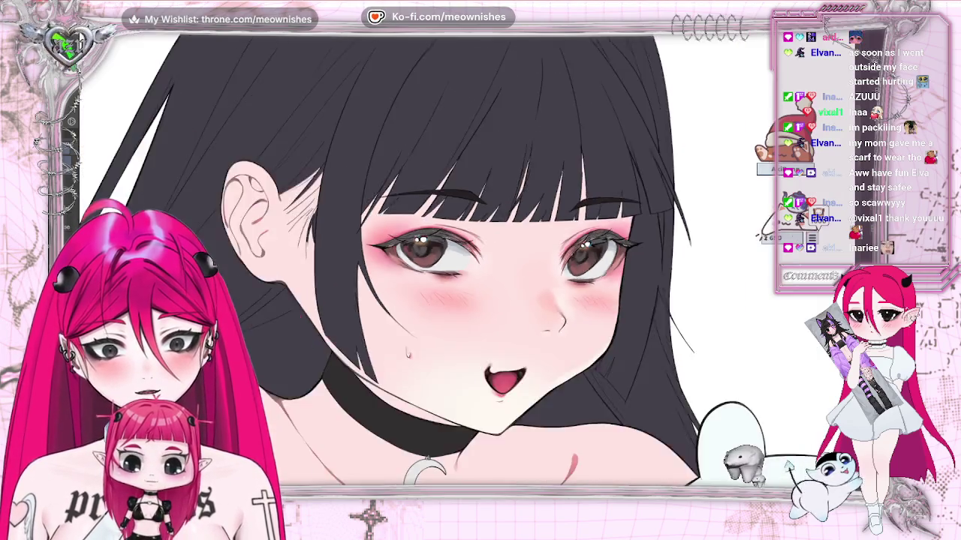
{"action": "scroll", "coordinate": [441, 300], "scroll_direction": "up", "scroll_amount": 3}
{"action": "scroll", "coordinate": [459, 263], "scroll_direction": "up", "scroll_amount": 10}
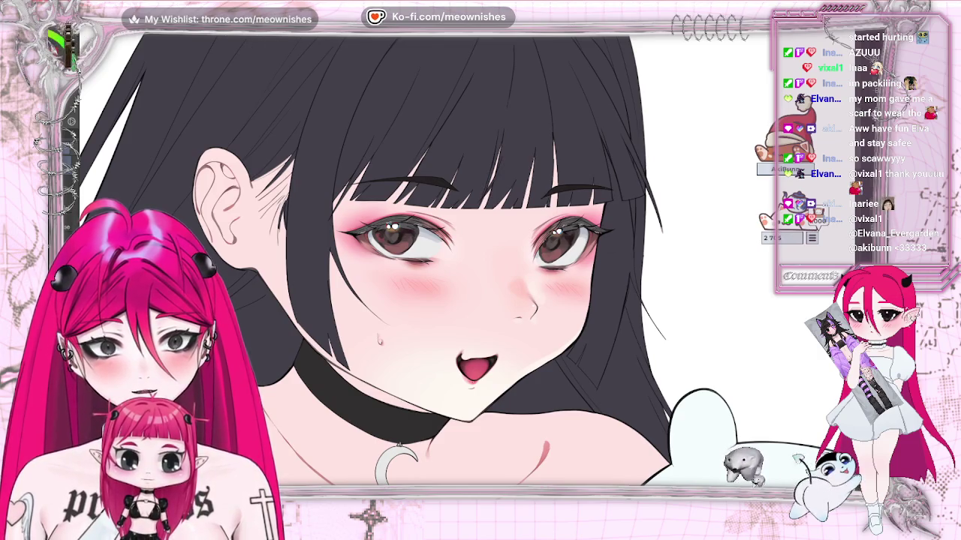
{"action": "scroll", "coordinate": [471, 269], "scroll_direction": "up", "scroll_amount": 2}
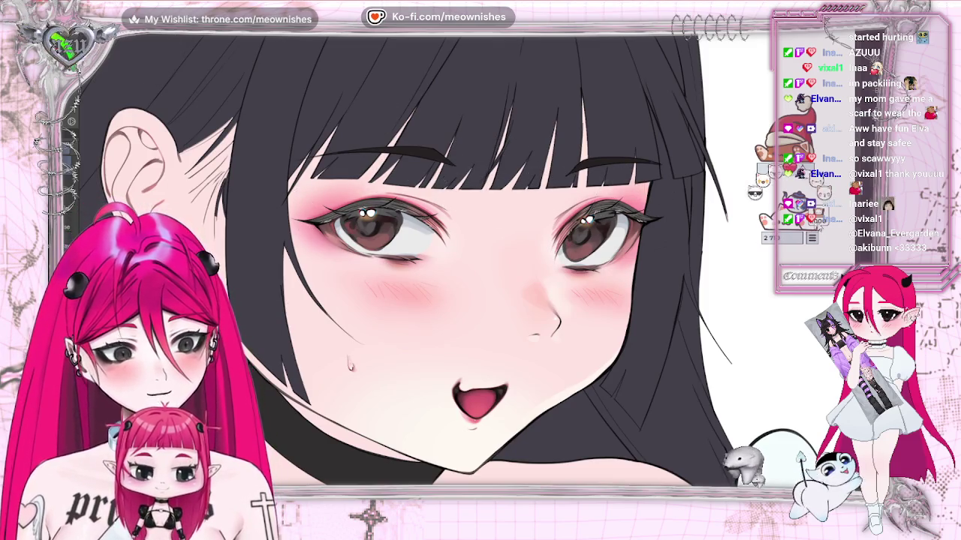
{"action": "scroll", "coordinate": [461, 191], "scroll_direction": "down", "scroll_amount": 1}
{"action": "key", "text": "ctrl+0"}
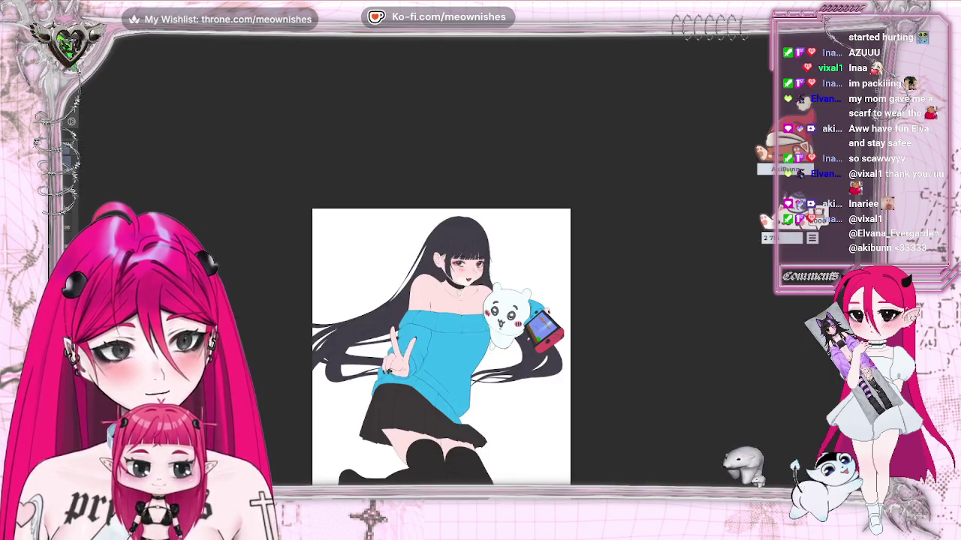
- Check the illustration mirrored and restore it, then zoom in on the girl's eyes and mouth
{"action": "key", "text": "h"}
{"action": "key", "text": "h"}
{"action": "scroll", "coordinate": [462, 259], "scroll_direction": "up", "scroll_amount": 3}
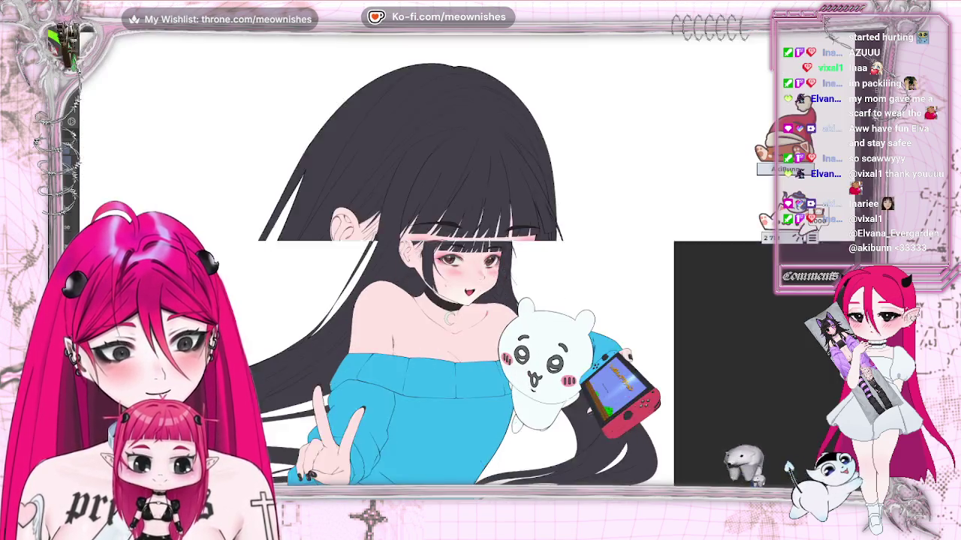
{"action": "scroll", "coordinate": [462, 259], "scroll_direction": "up", "scroll_amount": 3}
{"action": "scroll", "coordinate": [462, 259], "scroll_direction": "up", "scroll_amount": 1}
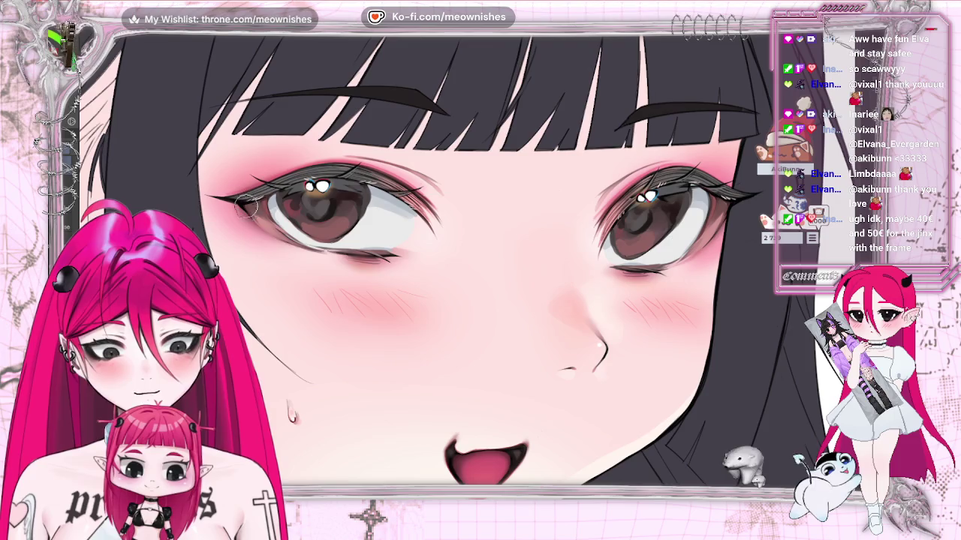
- Fit the entire illustration on screen with Ctrl+0 to review it
{"action": "key", "text": "ctrl+0"}
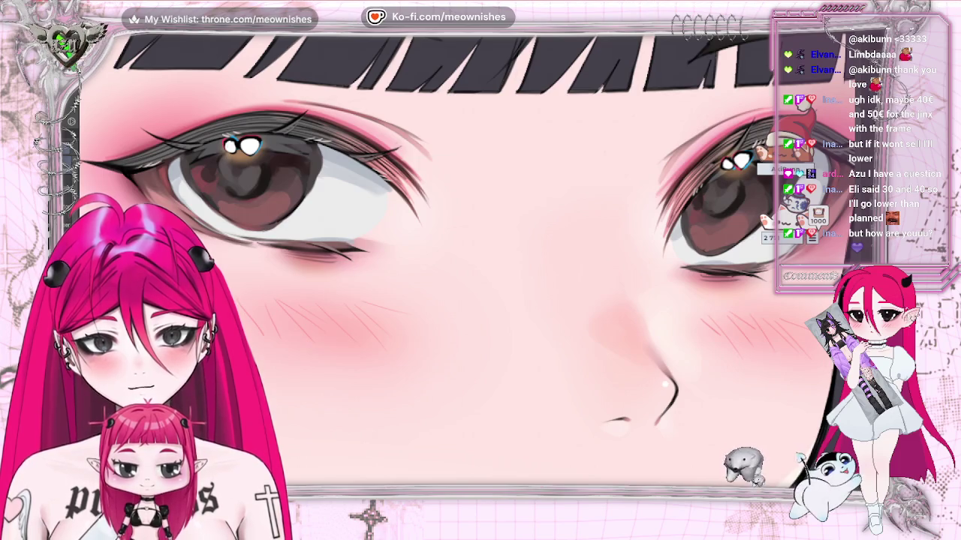
{"action": "scroll", "coordinate": [310, 324], "scroll_direction": "up", "scroll_amount": 3}
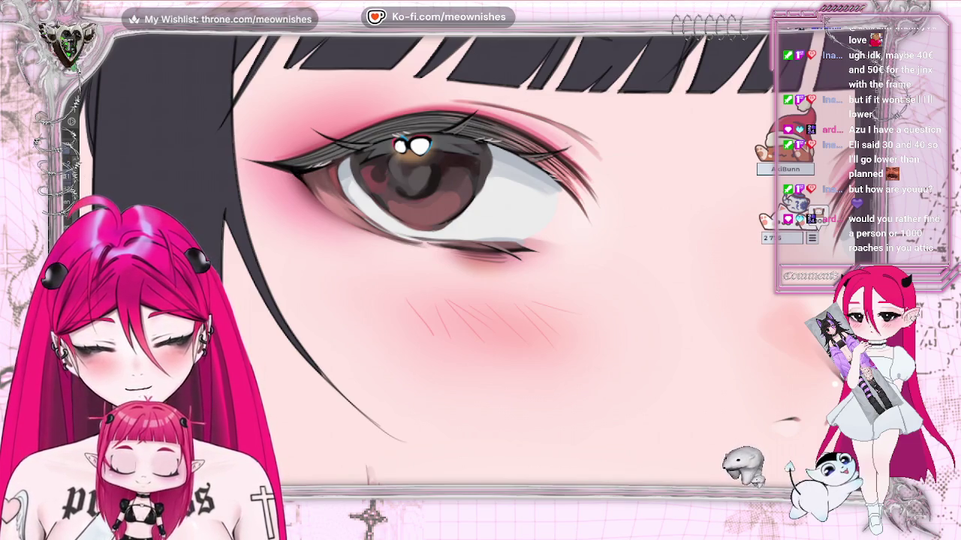
{"action": "key", "text": "h"}
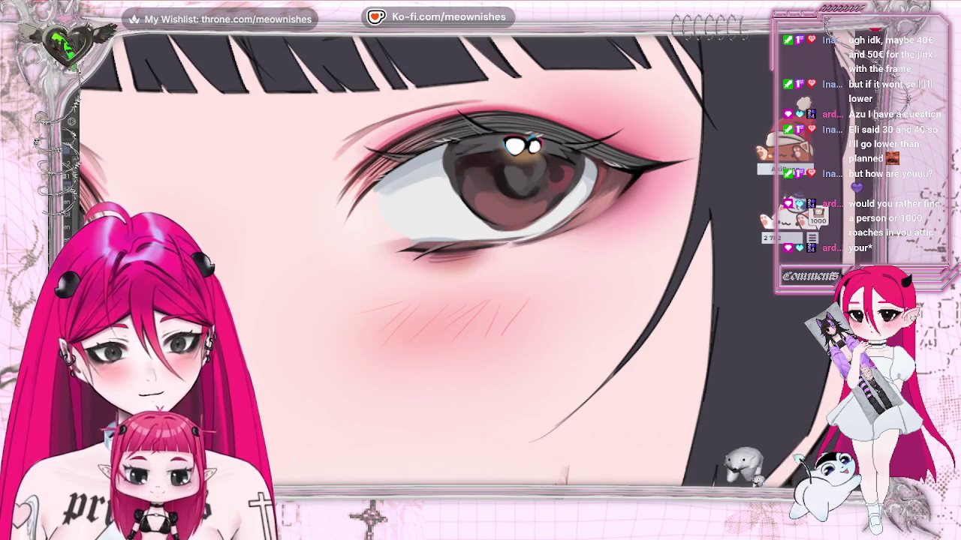
{"action": "key", "text": "h"}
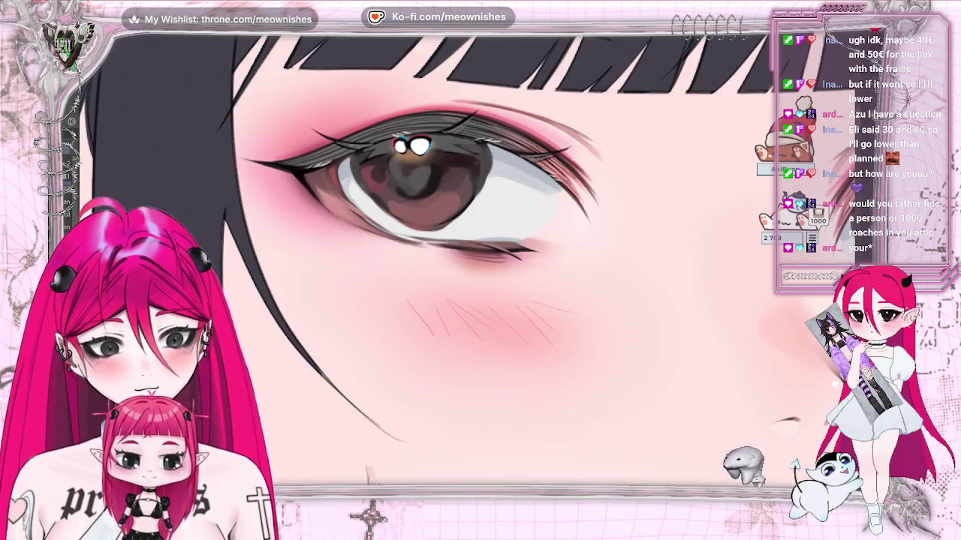
{"action": "key", "text": "h"}
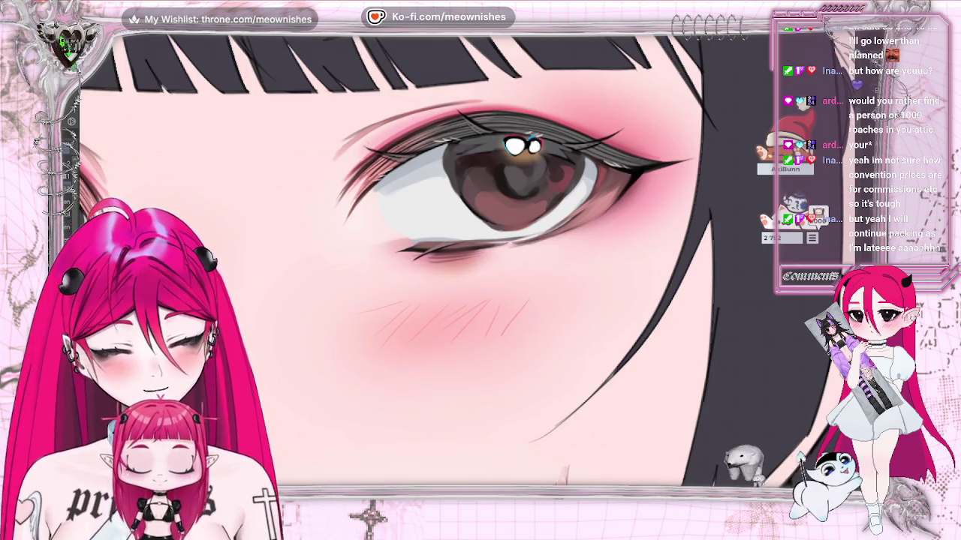
{"action": "key", "text": "h"}
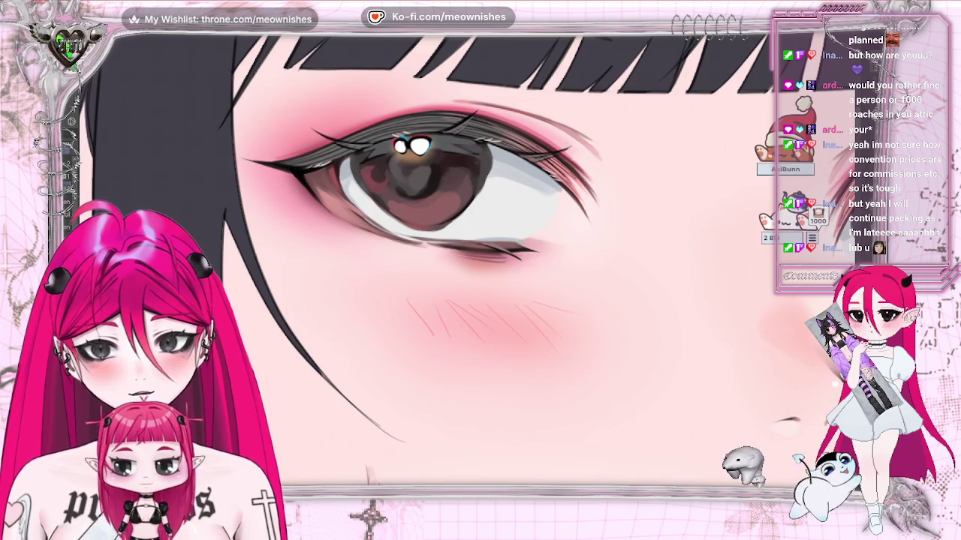
{"action": "scroll", "coordinate": [347, 194], "scroll_direction": "down", "scroll_amount": 5}
{"action": "scroll", "coordinate": [466, 257], "scroll_direction": "up", "scroll_amount": 4}
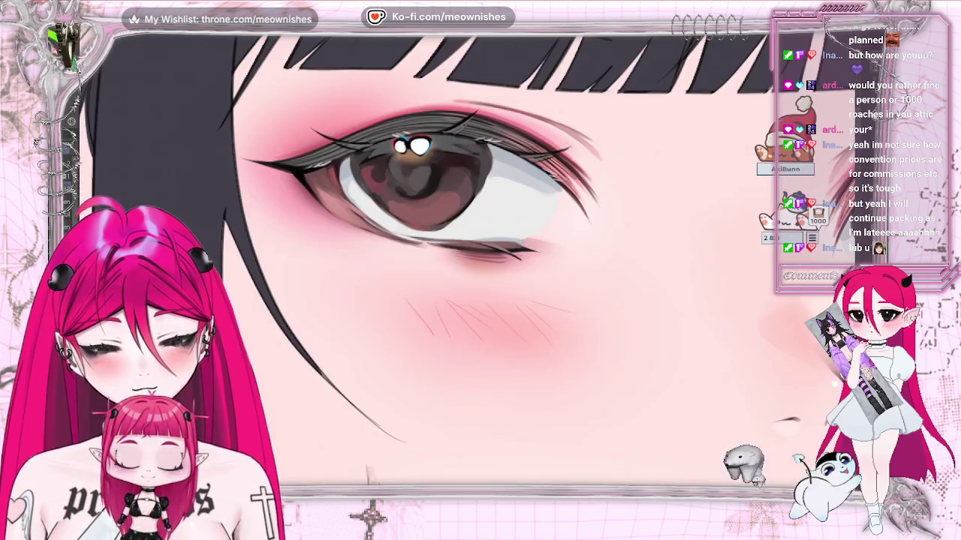
{"action": "scroll", "coordinate": [467, 257], "scroll_direction": "up", "scroll_amount": 1}
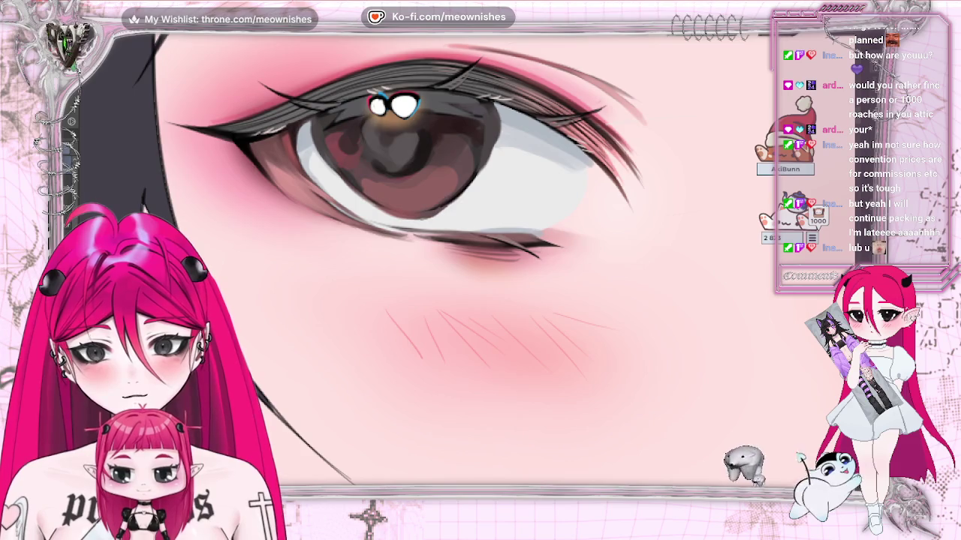
{"action": "key", "text": "ctrl+z"}
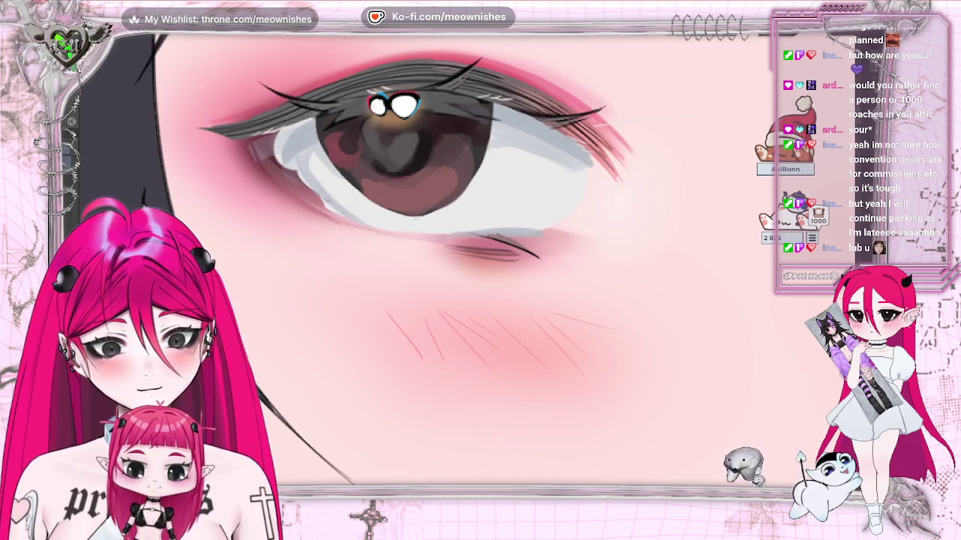
{"action": "key", "text": "ctrl+y"}
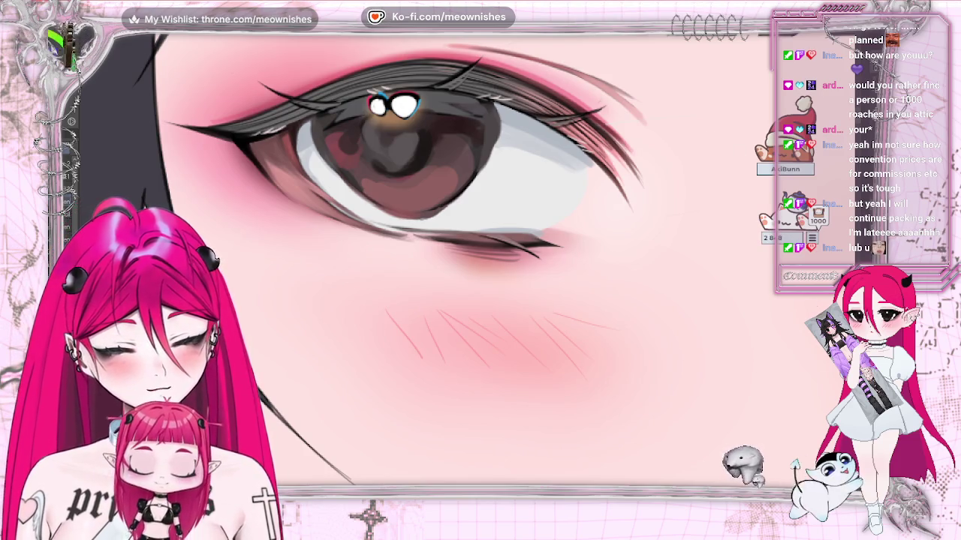
{"action": "key", "text": "h"}
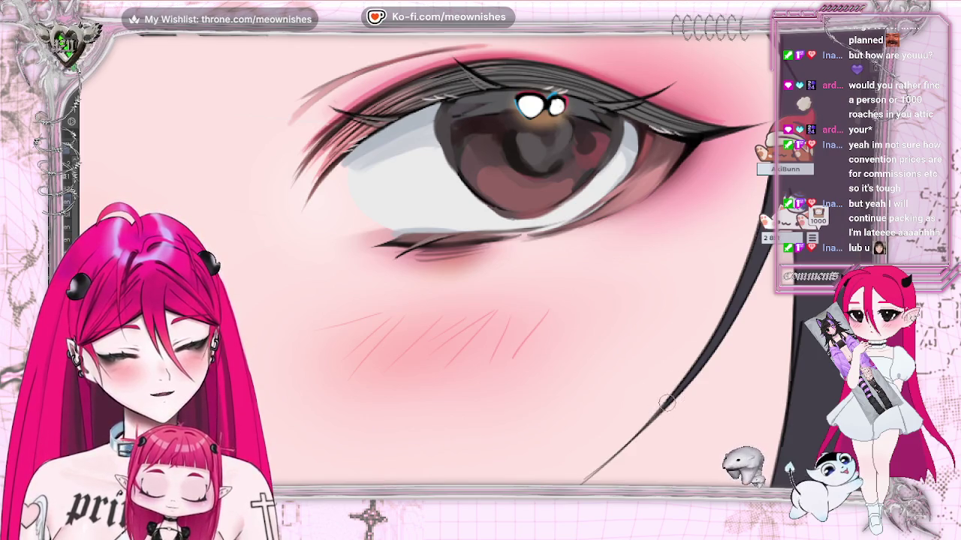
{"action": "key", "text": "h"}
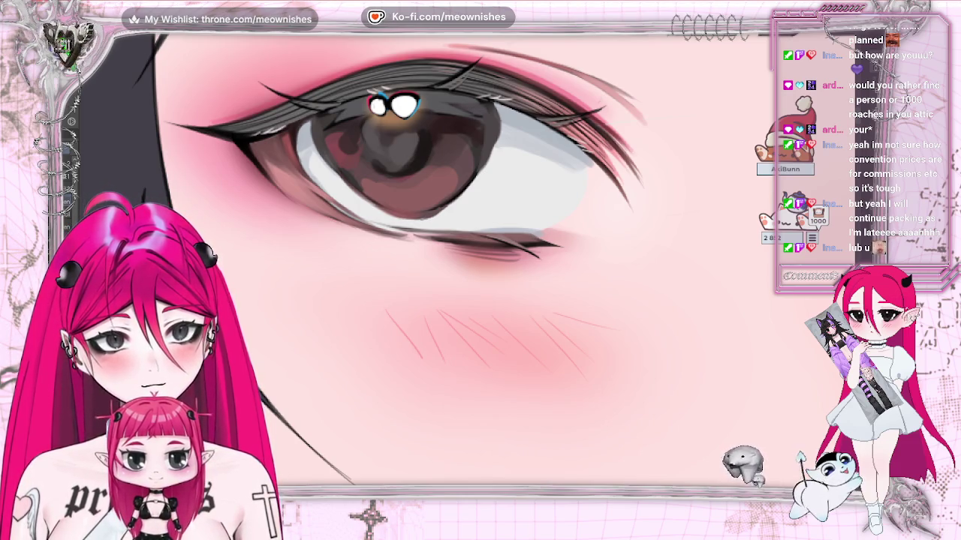
{"action": "scroll", "coordinate": [473, 261], "scroll_direction": "down", "scroll_amount": 5}
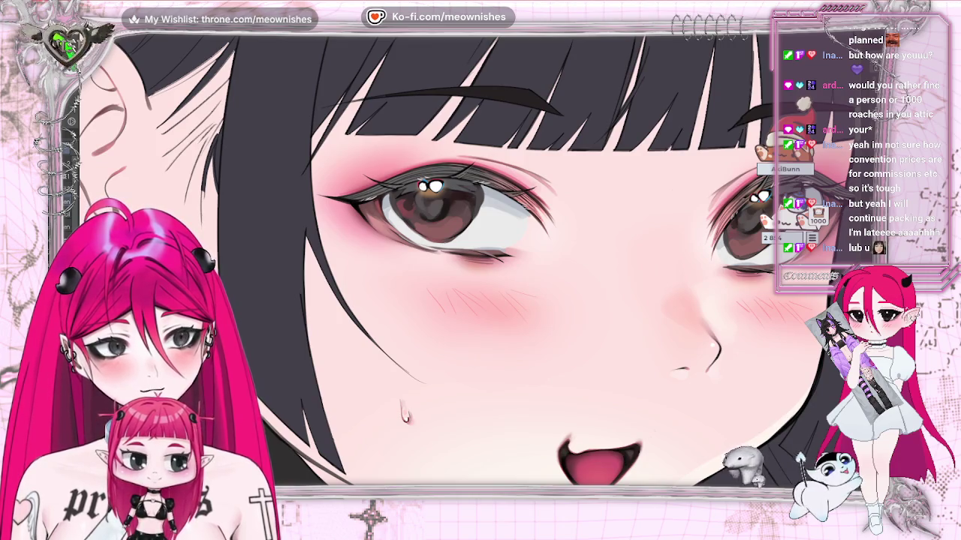
- Paint a dark stroke along the lower eyelashes of the right-side eye
{"action": "scroll", "coordinate": [473, 266], "scroll_direction": "up", "scroll_amount": 3}
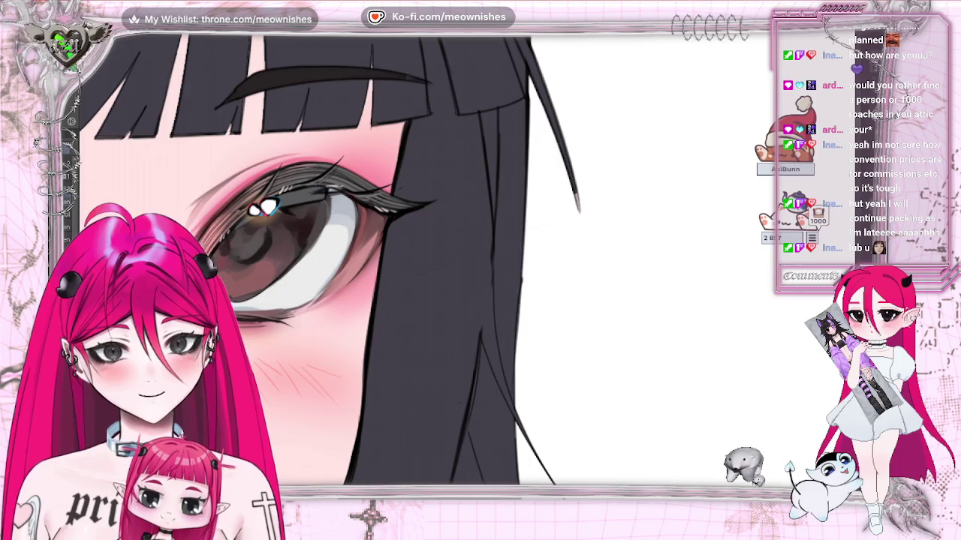
{"action": "left_click_drag", "start_coordinate": [508, 449], "coordinate": [581, 449]}
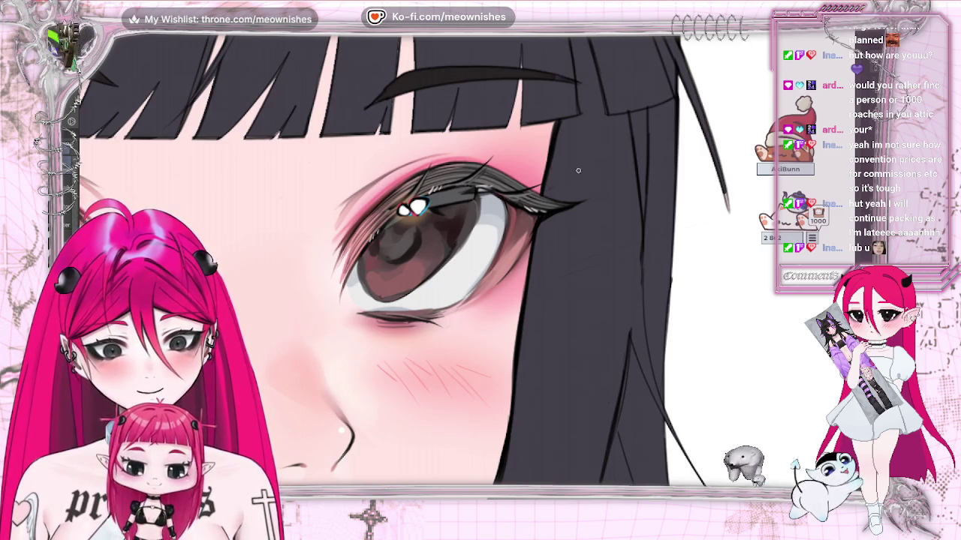
{"action": "scroll", "coordinate": [477, 272], "scroll_direction": "up", "scroll_amount": 2}
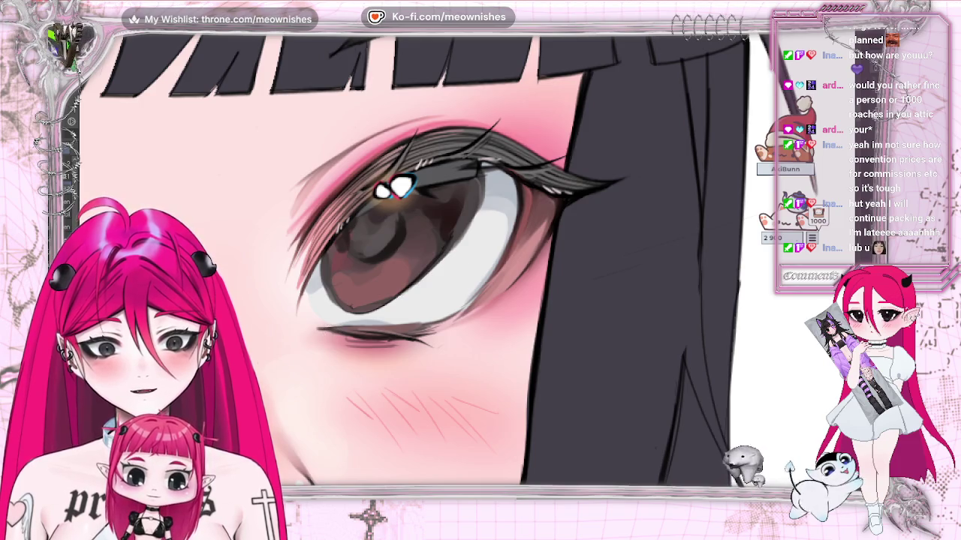
{"action": "left_click_drag", "start_coordinate": [331, 329], "coordinate": [429, 324]}
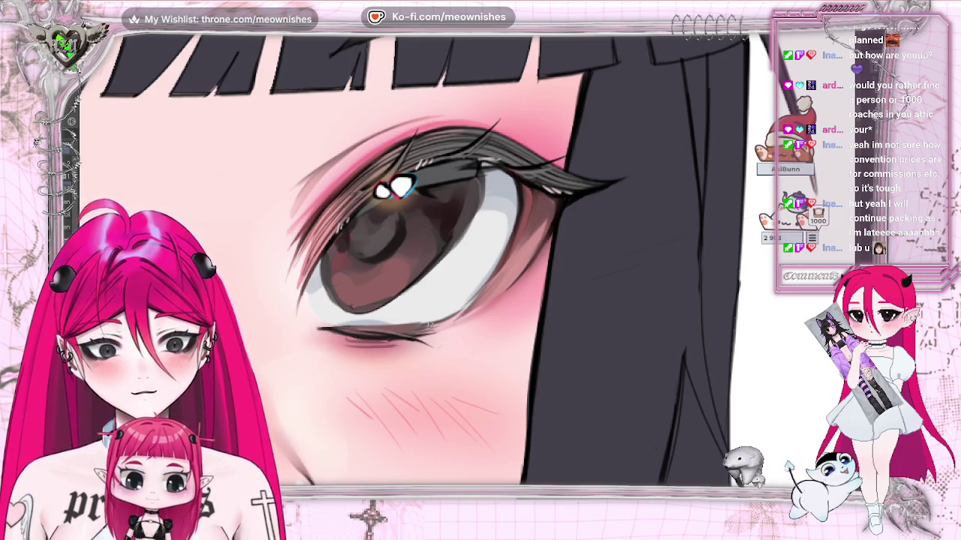